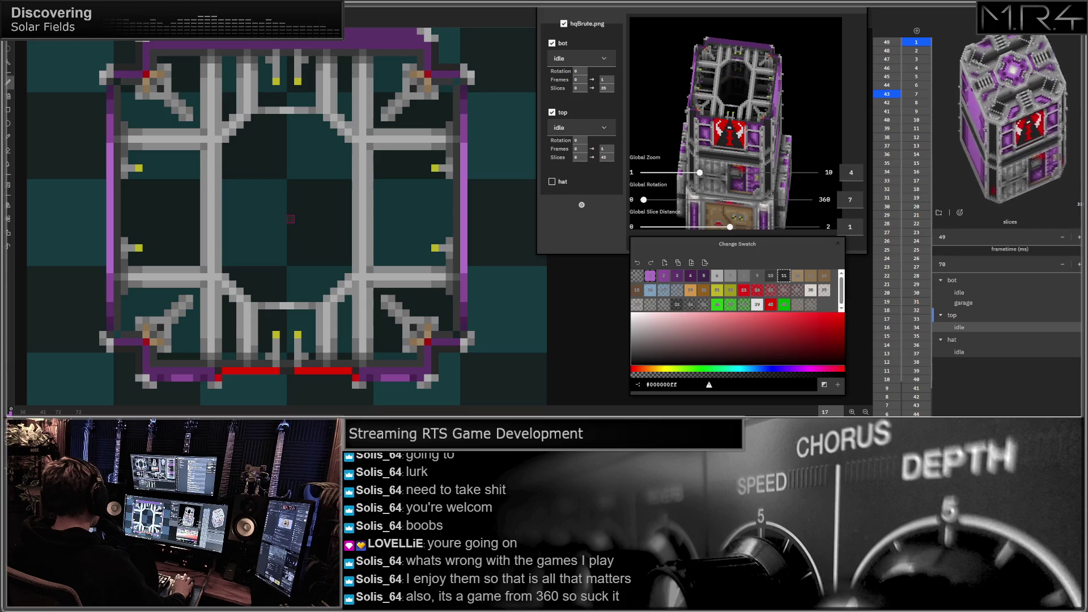
# - Step up to the next roof slice and choose swatch 10 as the paint colour
pyautogui.press('Up')
pyautogui.press('Up')
pyautogui.press('Up')
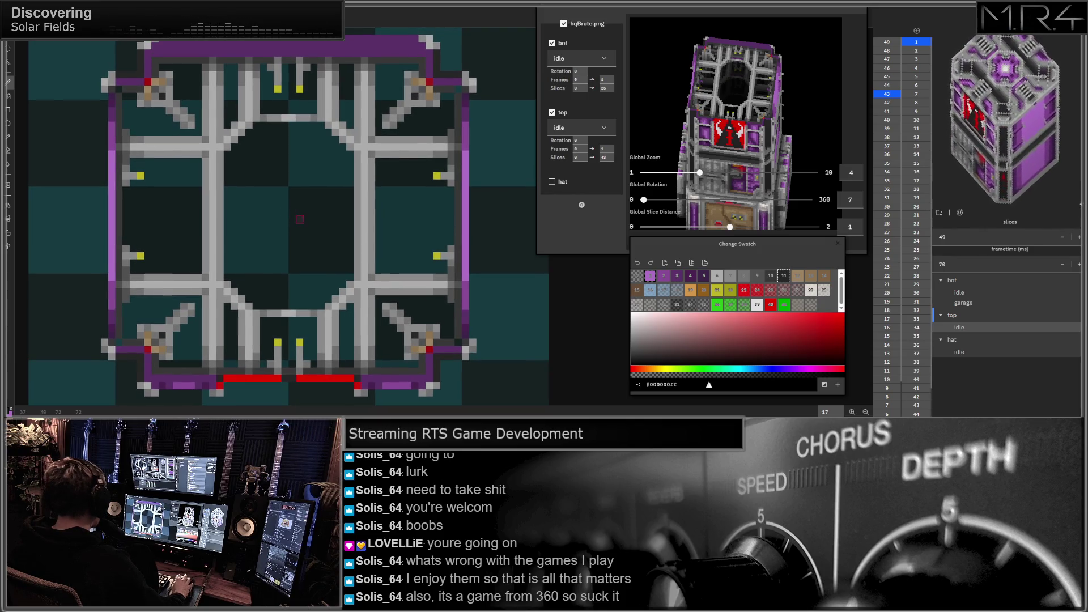
pyautogui.click(774, 277)
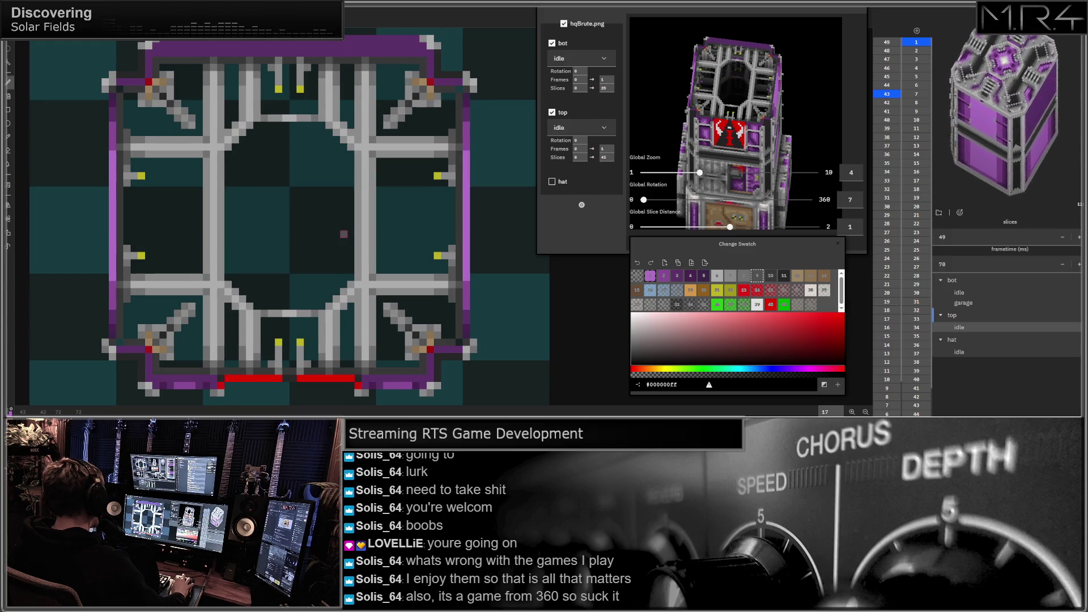
pyautogui.scroll(1, 375, 237)
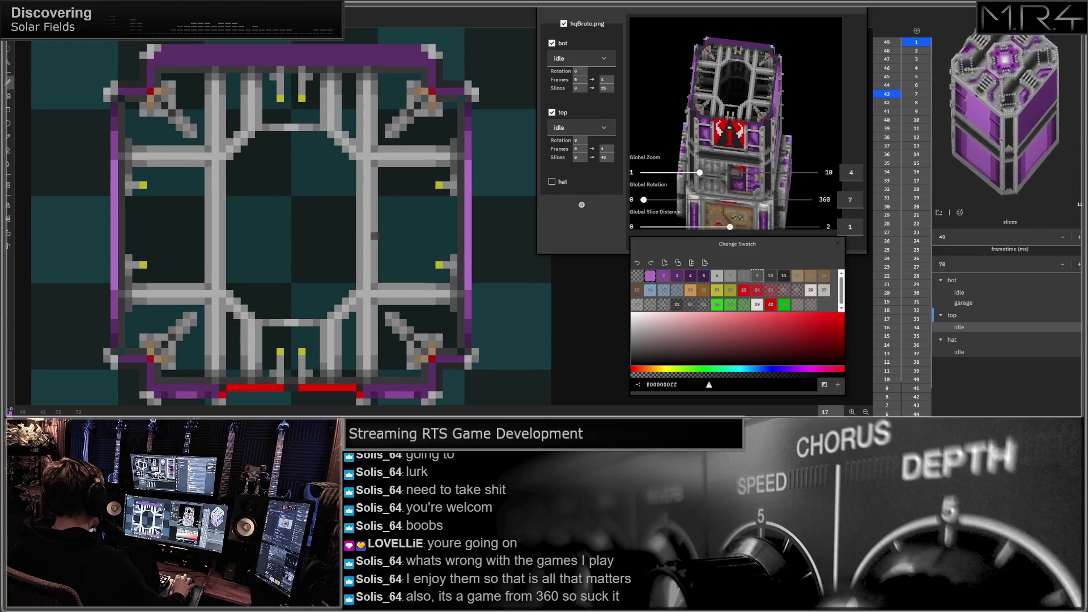
# - Compare a few slices, commit a slice count of 44 for the top layer, and nudge the swatch window aside
pyautogui.click(888, 87)
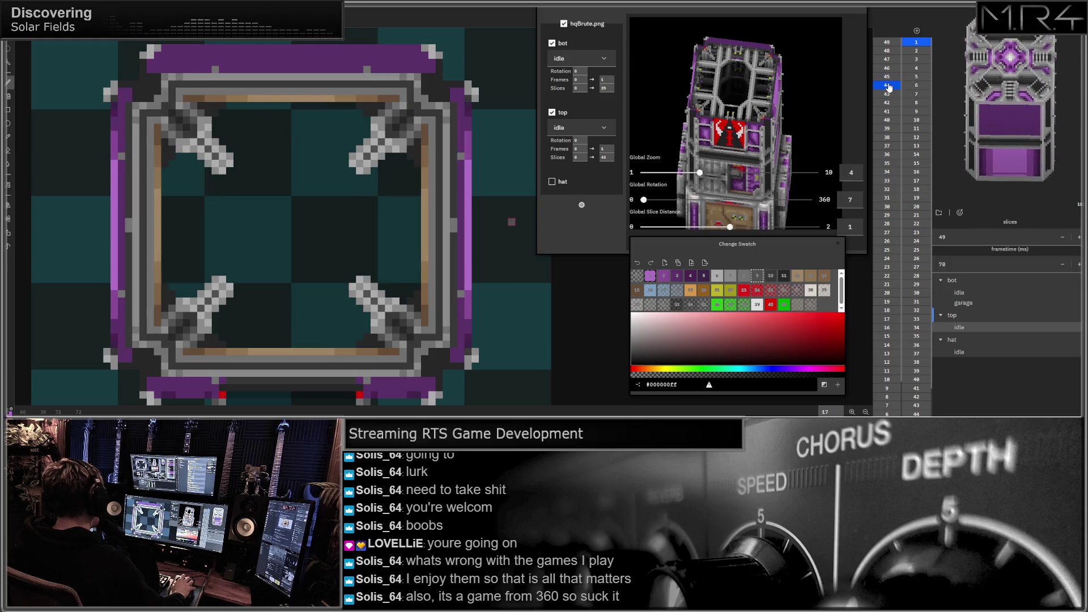
pyautogui.click(888, 87)
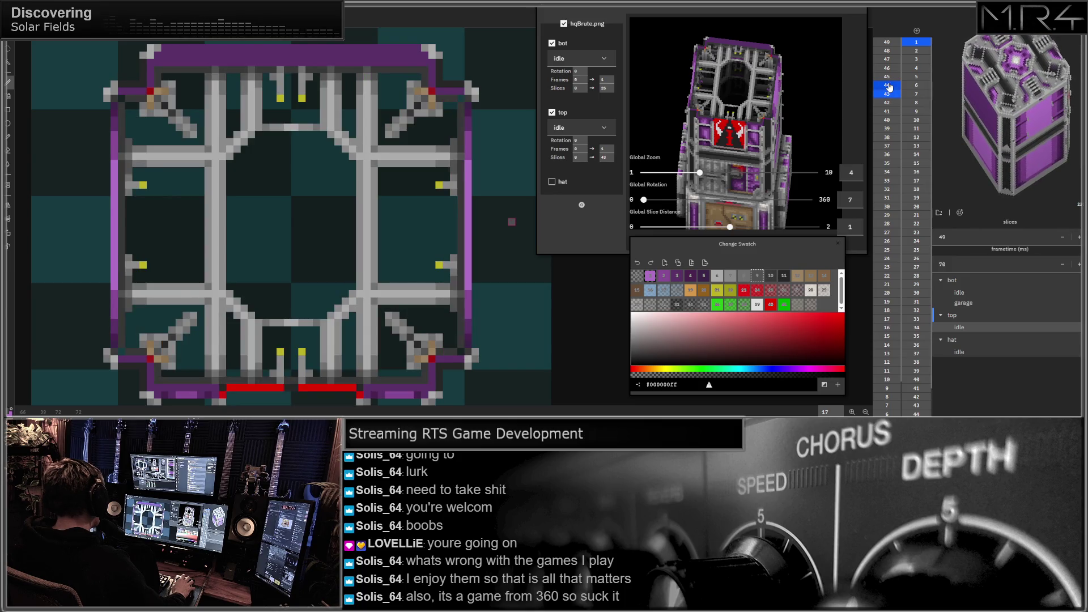
pyautogui.click(888, 87)
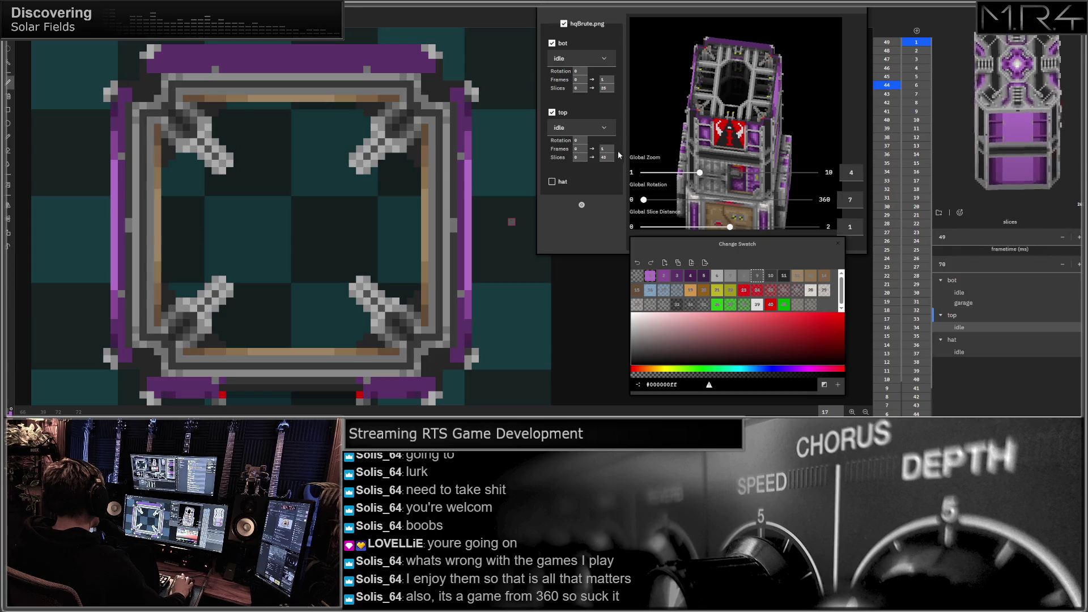
pyautogui.write('44')
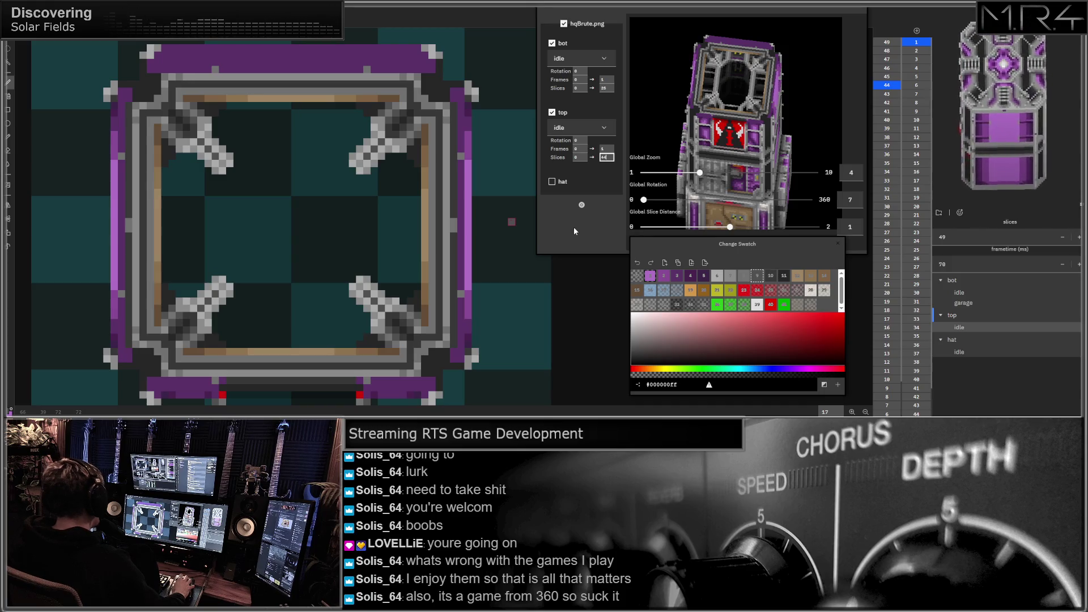
pyautogui.click(593, 238)
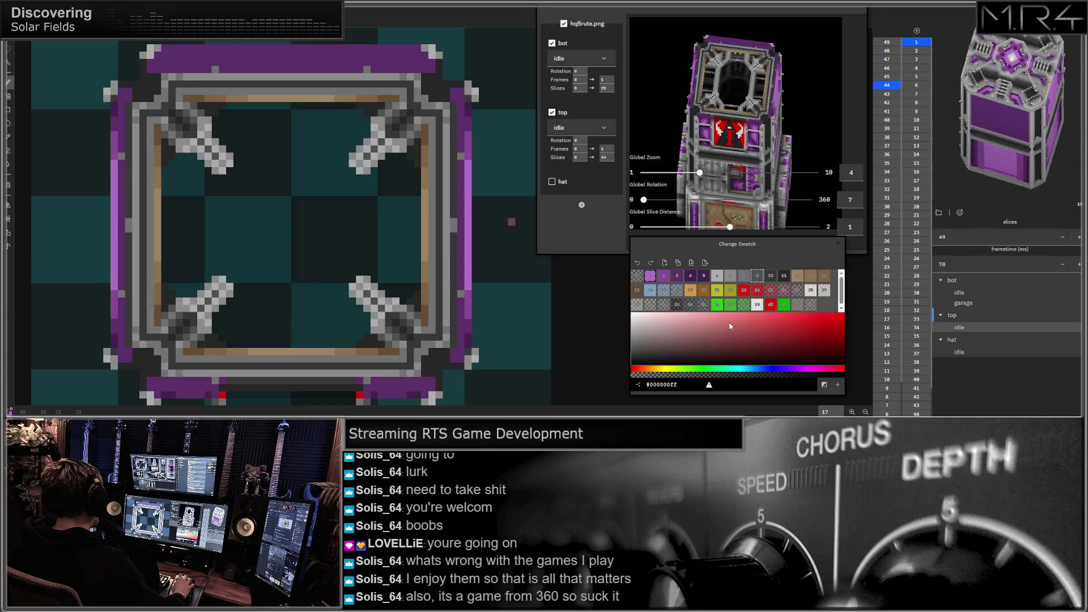
pyautogui.moveTo(783, 248); pyautogui.dragTo(801, 251)
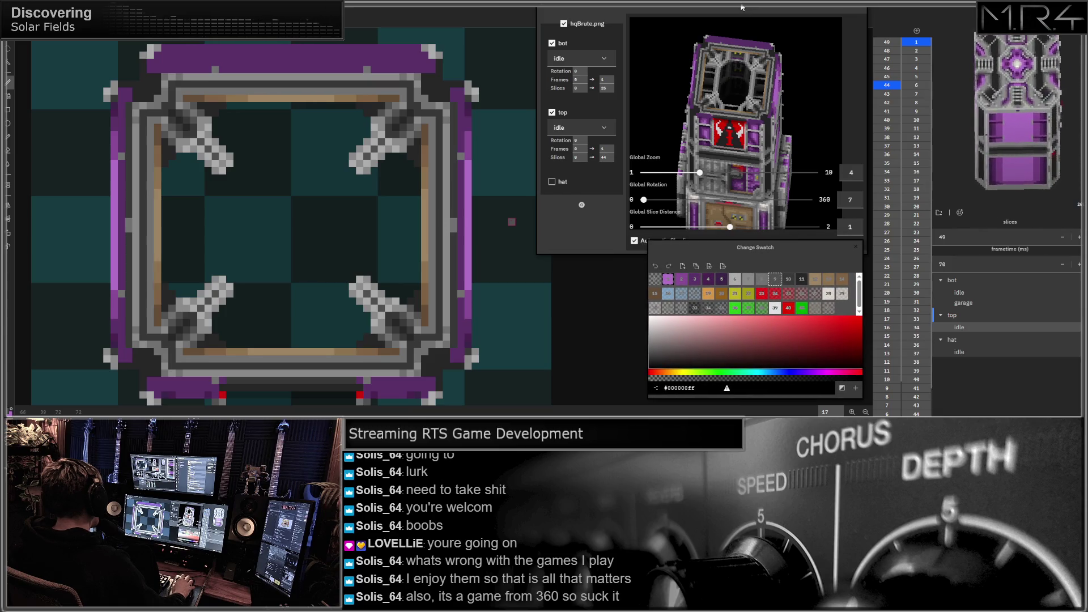
pyautogui.scroll(-1, 604, 230)
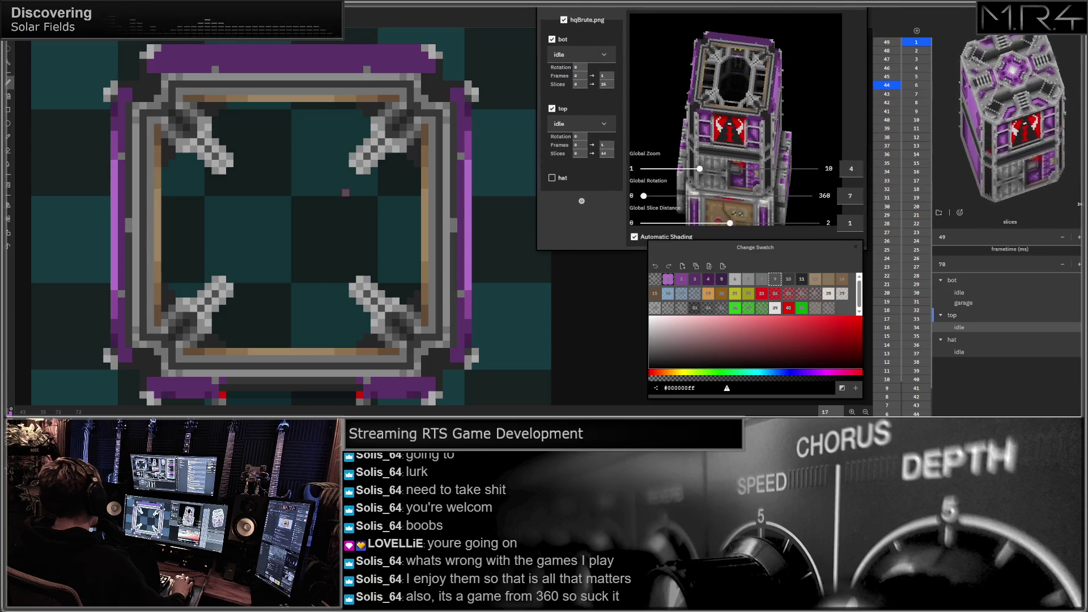
pyautogui.moveTo(338, 183)
pyautogui.mouseDown()
pyautogui.moveTo(304, 190)
pyautogui.moveTo(352, 181)
pyautogui.moveTo(392, 145)
pyautogui.mouseUp()
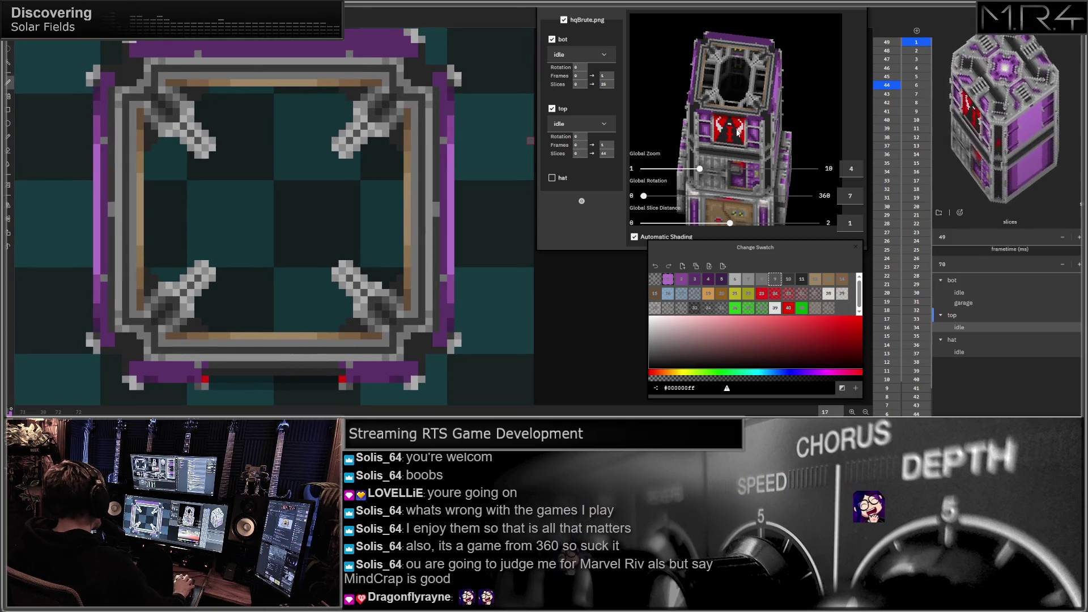
pyautogui.click(883, 77)
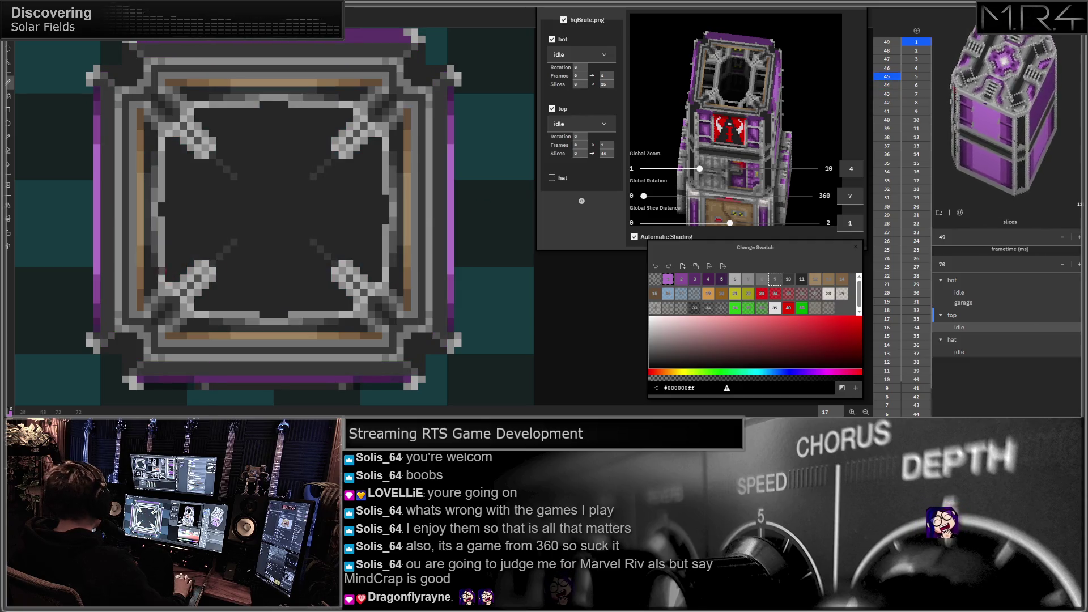
pyautogui.click(885, 95)
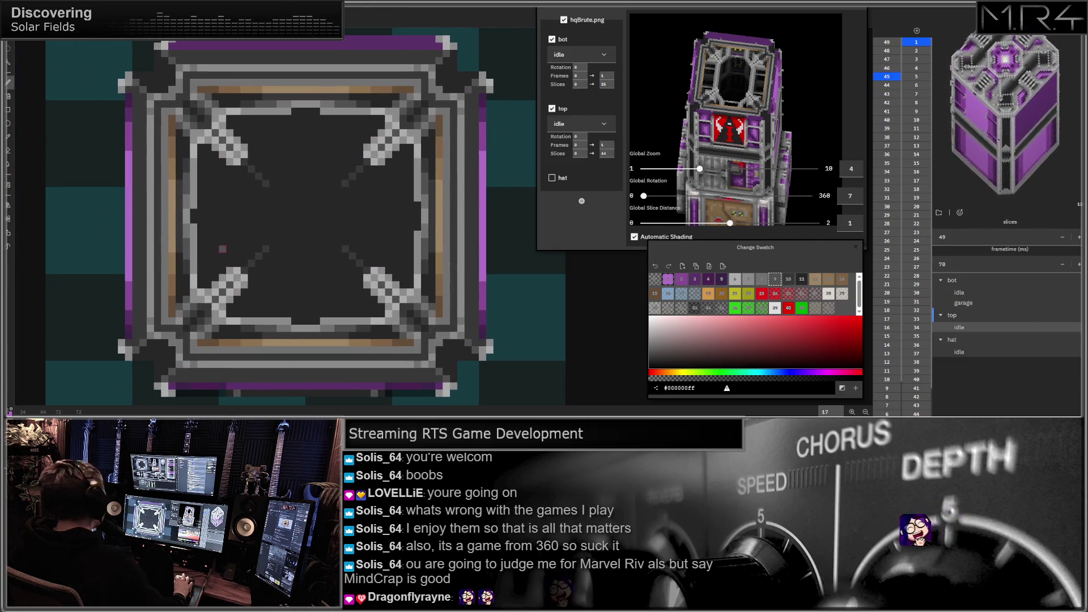
pyautogui.click(885, 96)
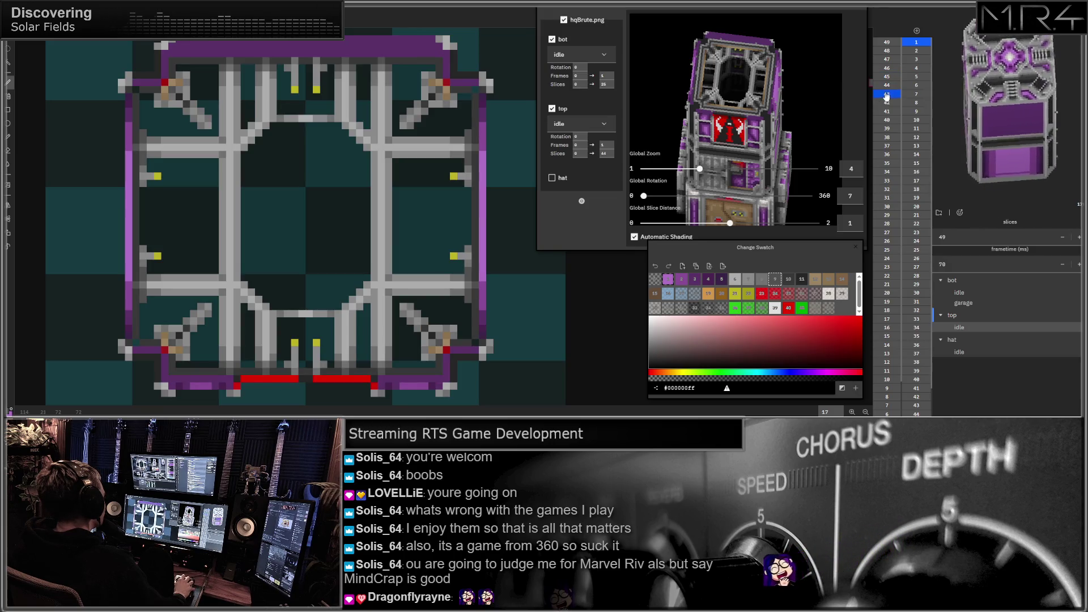
pyautogui.keyDown('shift'); pyautogui.click(889, 88); pyautogui.keyUp('shift')
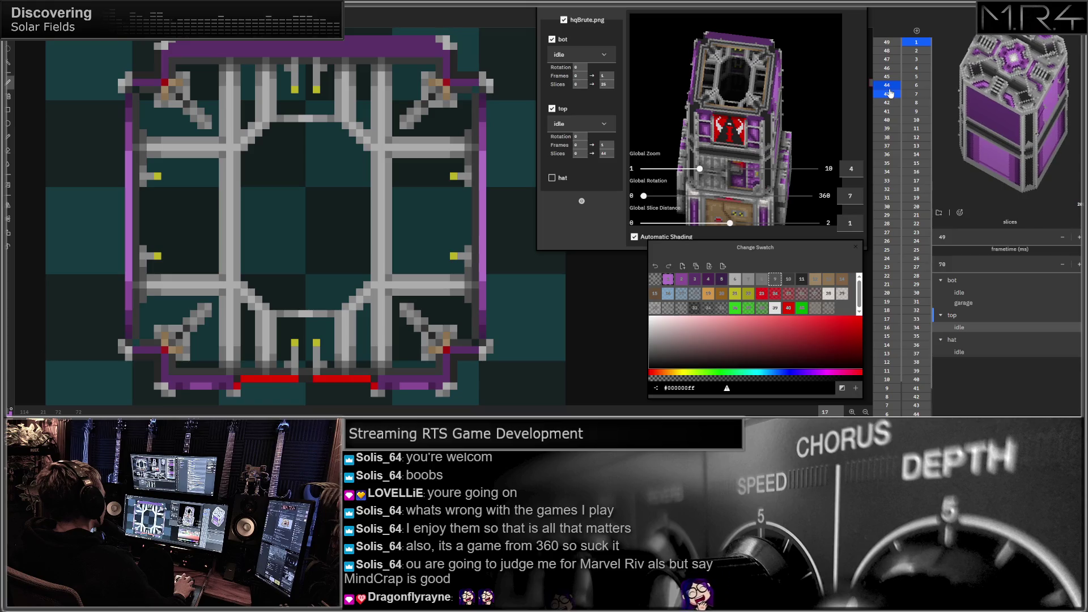
pyautogui.click(886, 77)
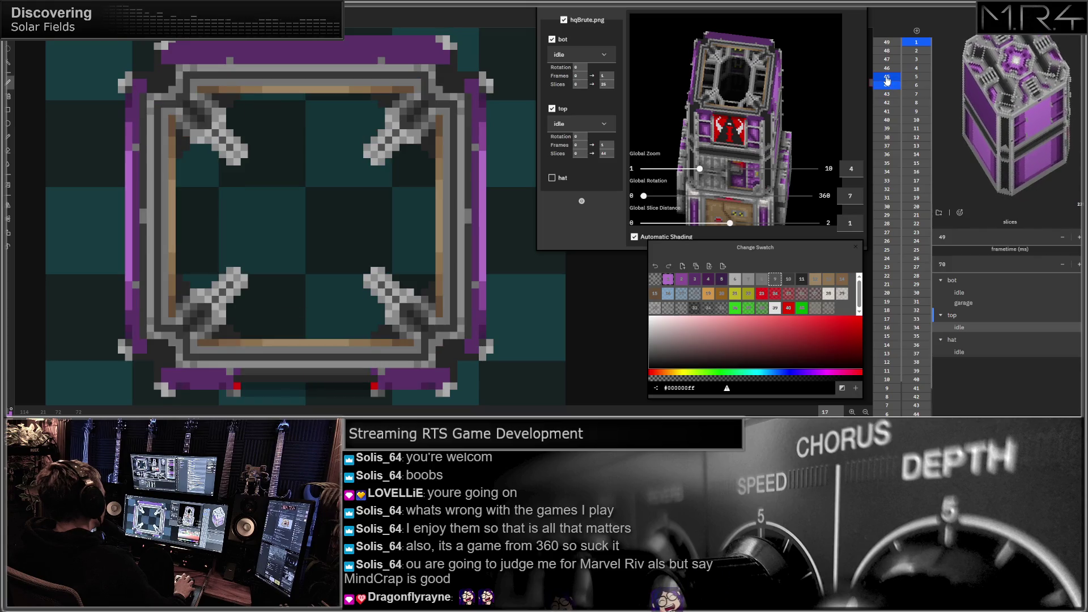
pyautogui.keyDown('shift'); pyautogui.click(887, 86); pyautogui.keyUp('shift')
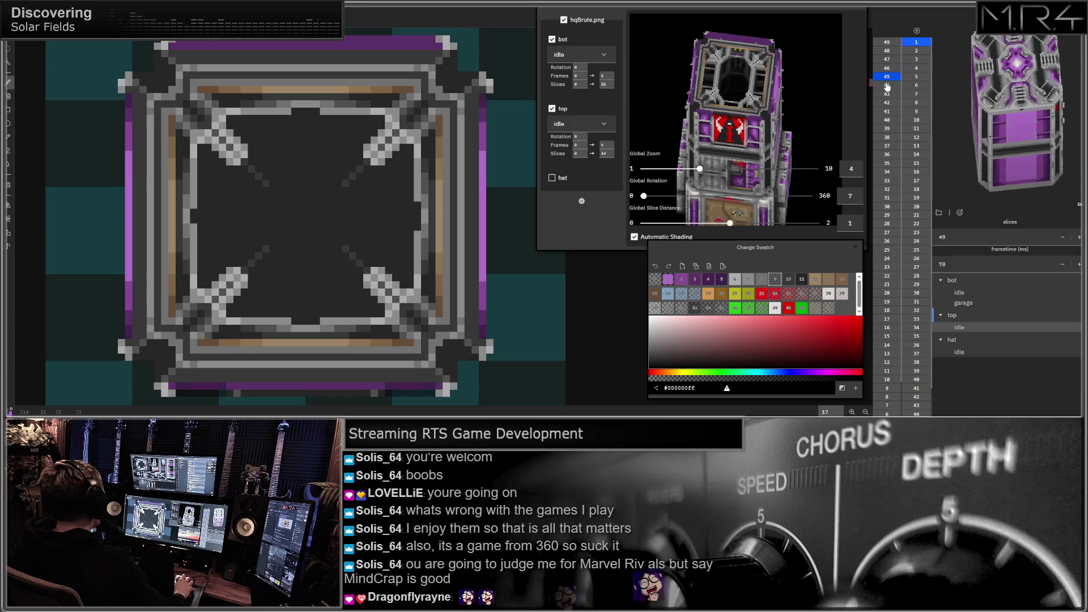
pyautogui.click(887, 86)
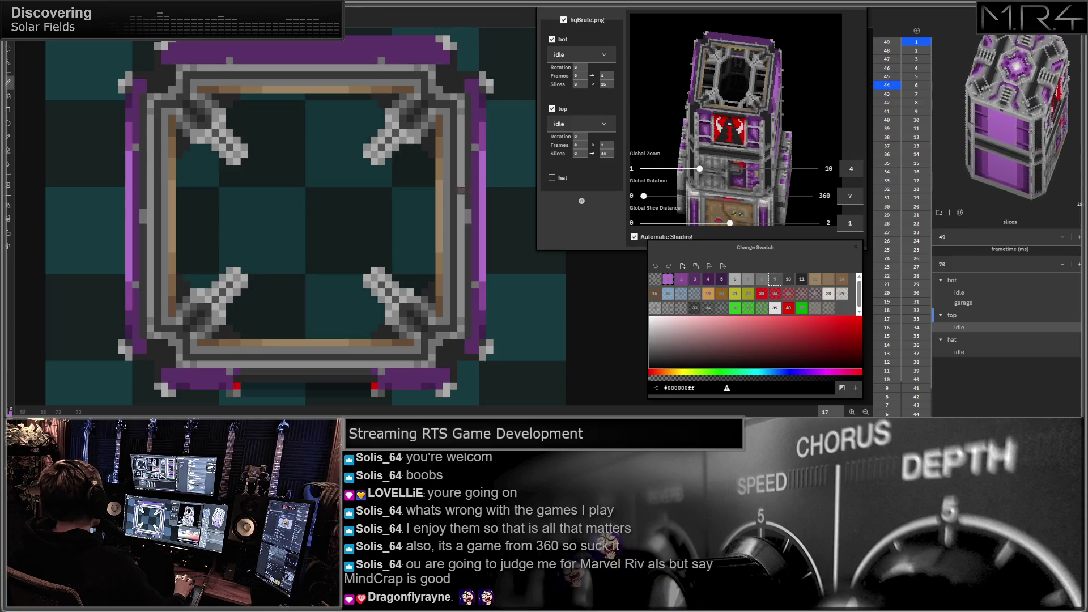
pyautogui.click(750, 279)
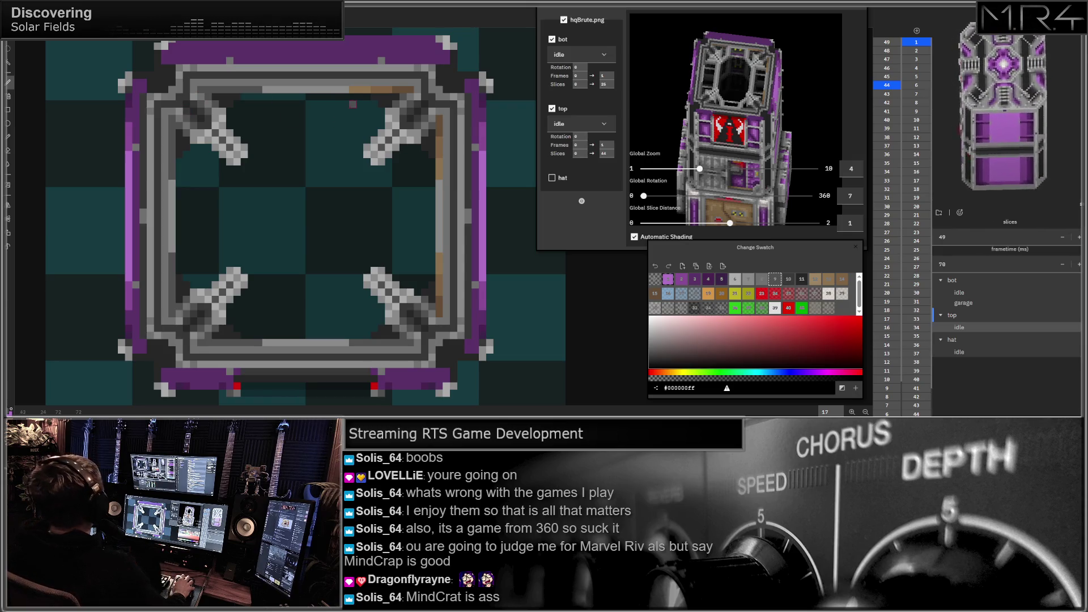
# - Undo a stray dark row near the frame's top right and move on to slice 45
pyautogui.moveTo(353, 88); pyautogui.dragTo(413, 89)
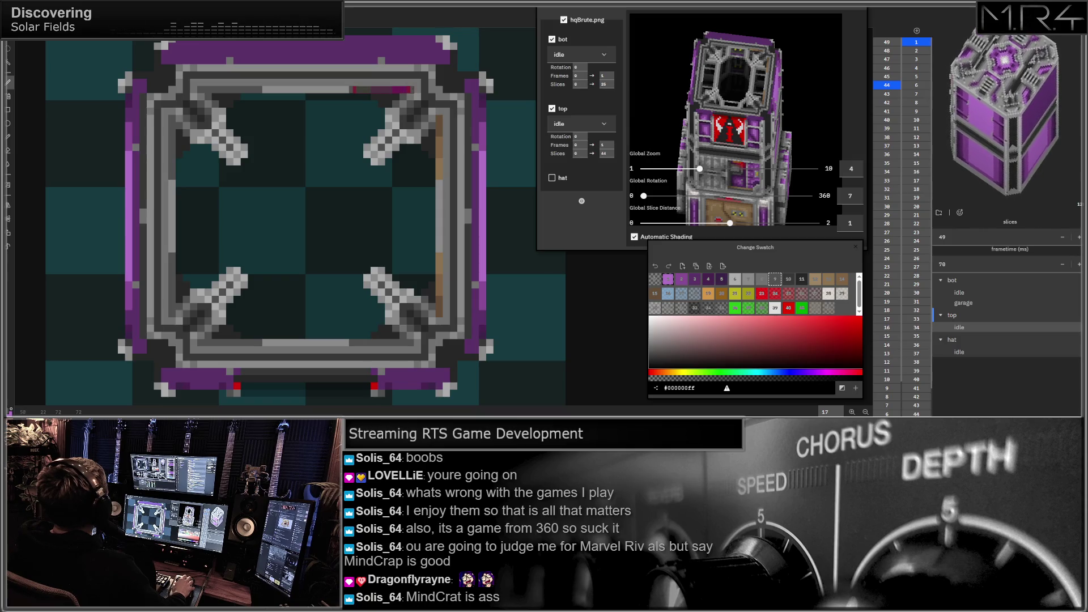
pyautogui.hotkey('ctrl', 'z')
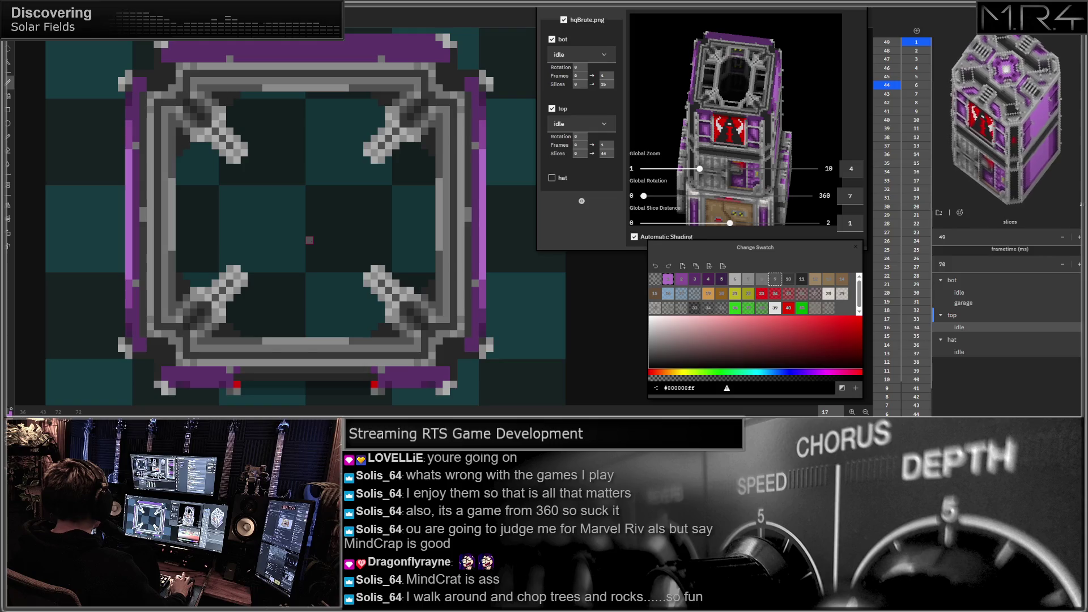
pyautogui.moveTo(310, 241); pyautogui.dragTo(288, 243)
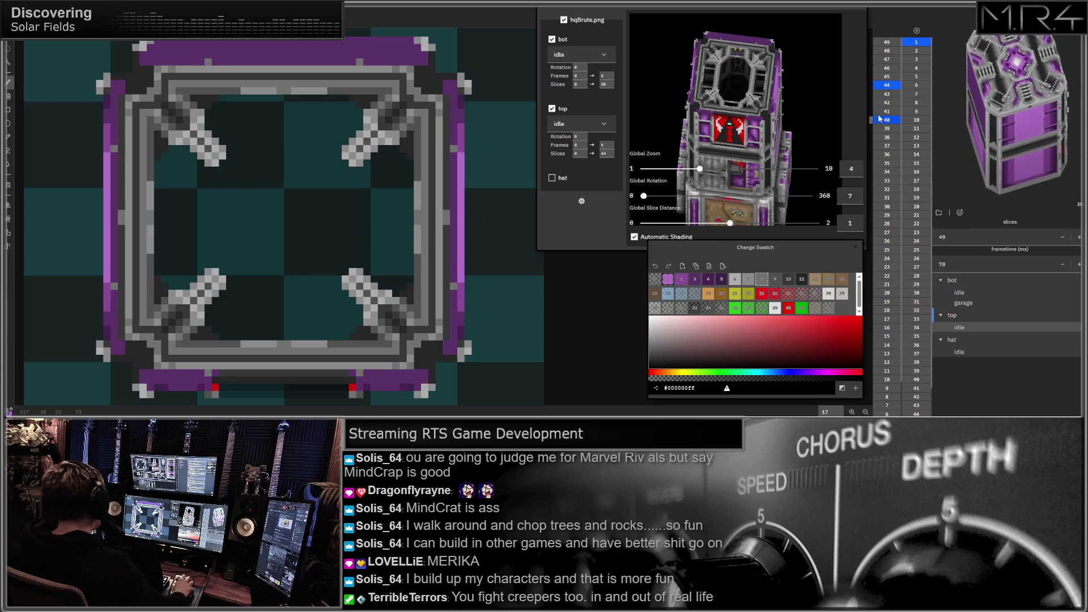
pyautogui.click(889, 77)
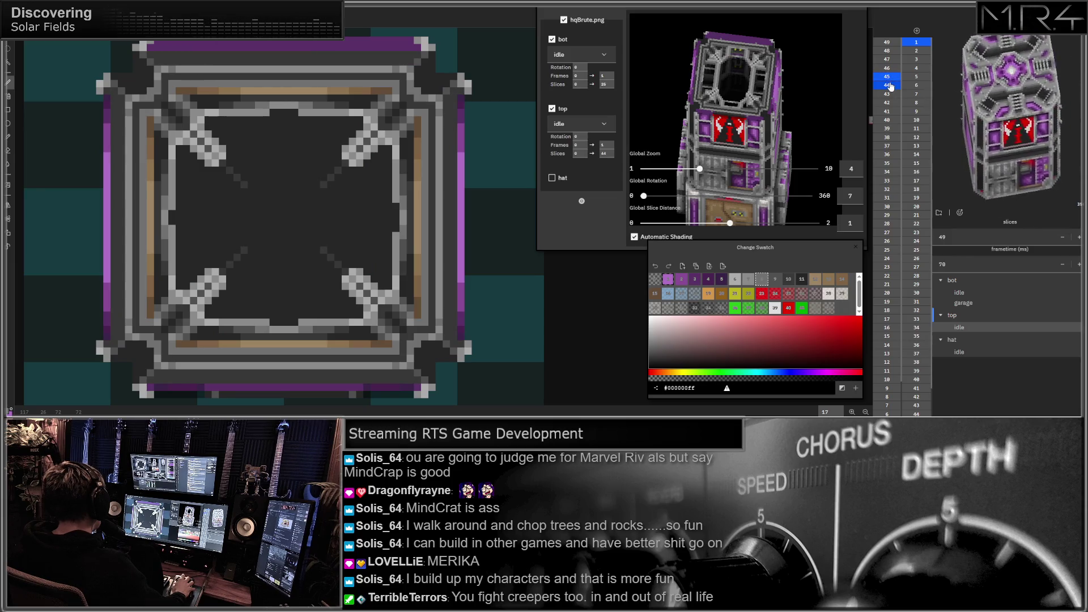
# - Check the hollow slice 44, return to the dark-filled slice 45, and recentre the view
pyautogui.click(890, 85)
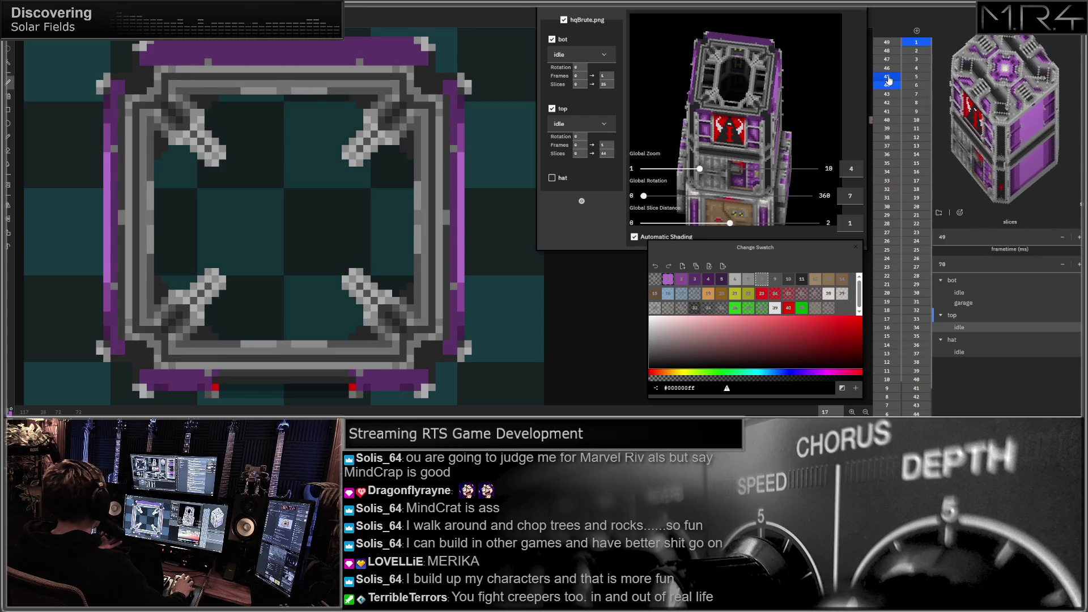
pyautogui.click(889, 79)
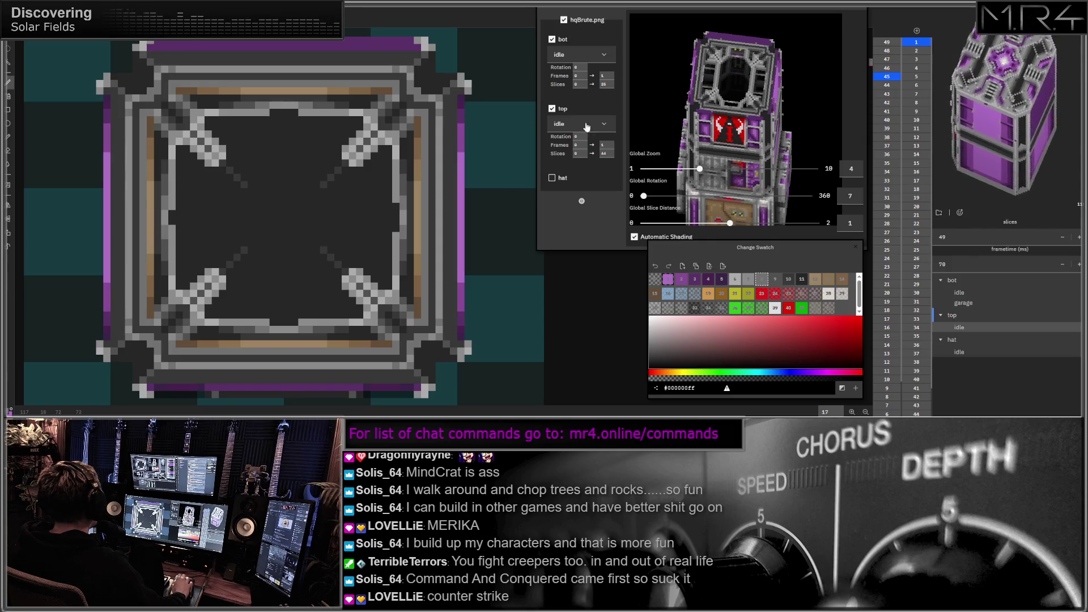
pyautogui.moveTo(381, 200); pyautogui.dragTo(390, 203)
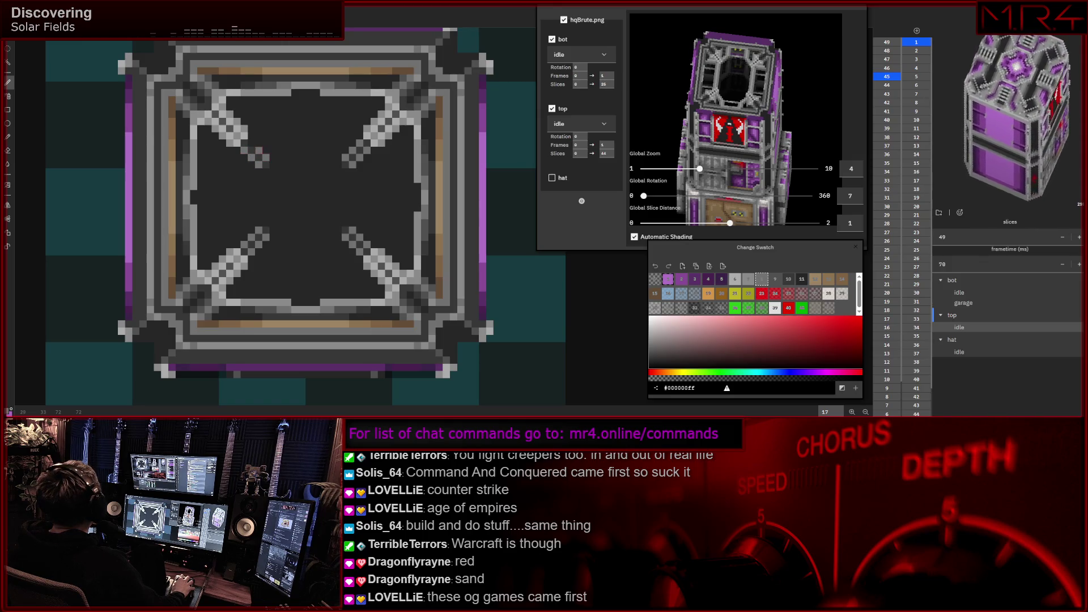
# - Pan the dark slice right and down to reach the beam corners
pyautogui.middleClick(323, 187)
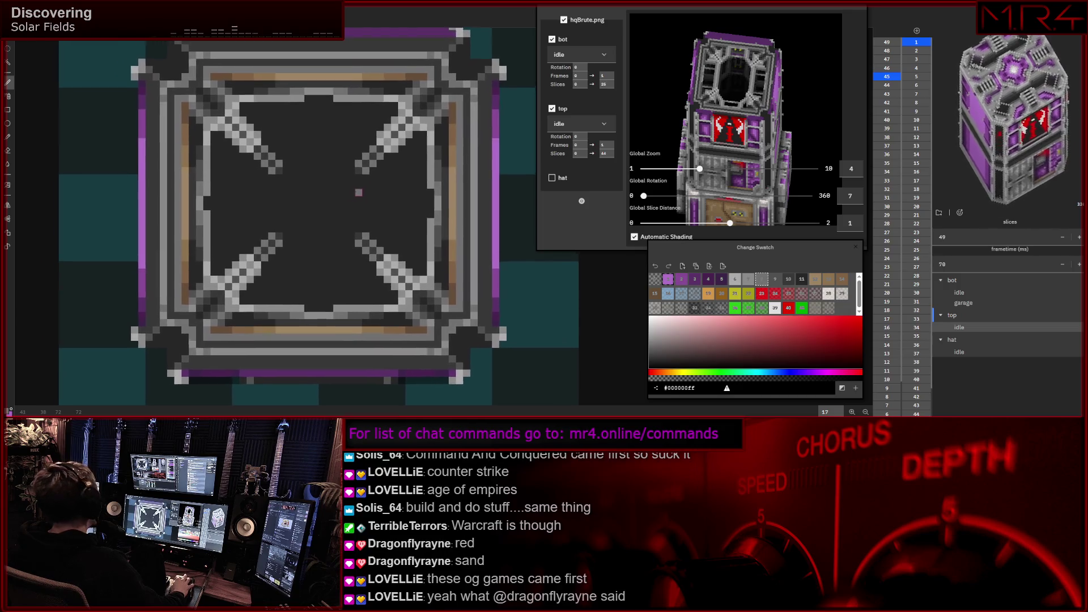
# - Pan the dark slice back left and around to inspect the grey corner braces
pyautogui.middleClick(362, 189)
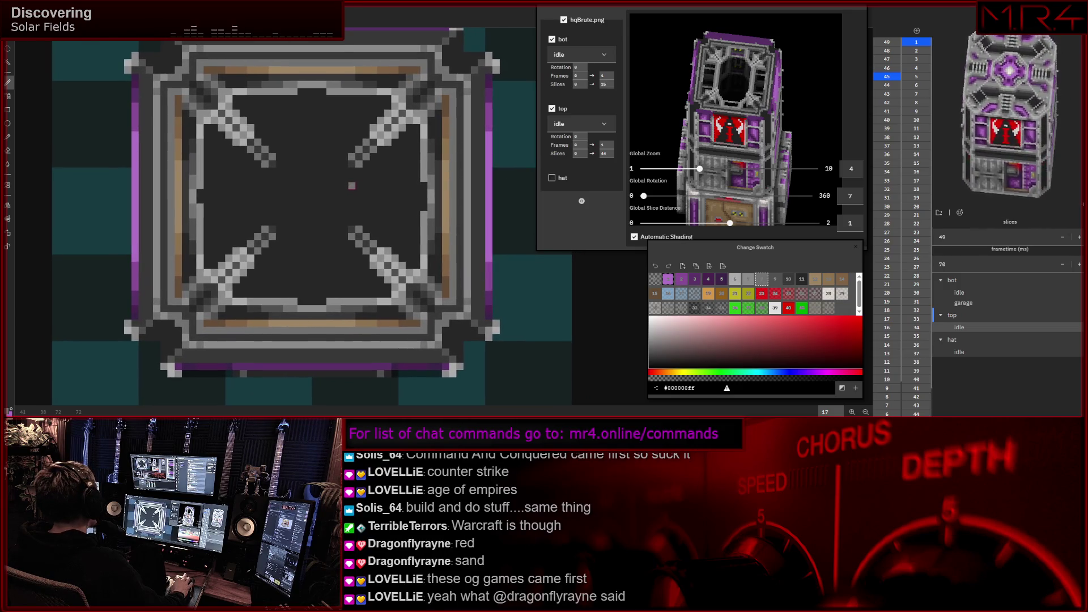
pyautogui.middleClick(330, 200)
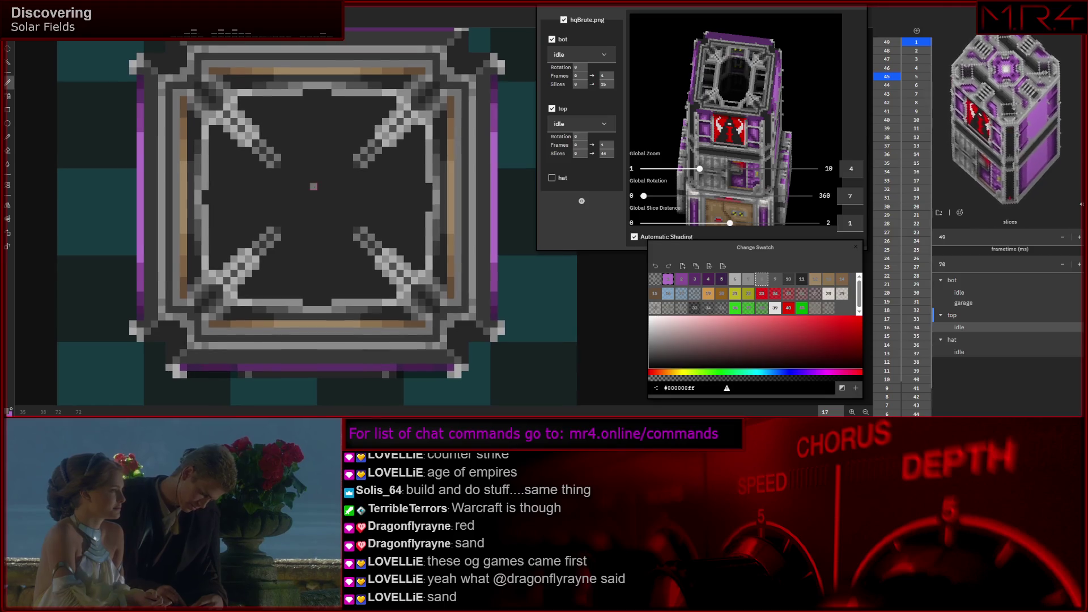
pyautogui.moveTo(276, 195); pyautogui.dragTo(266, 205)
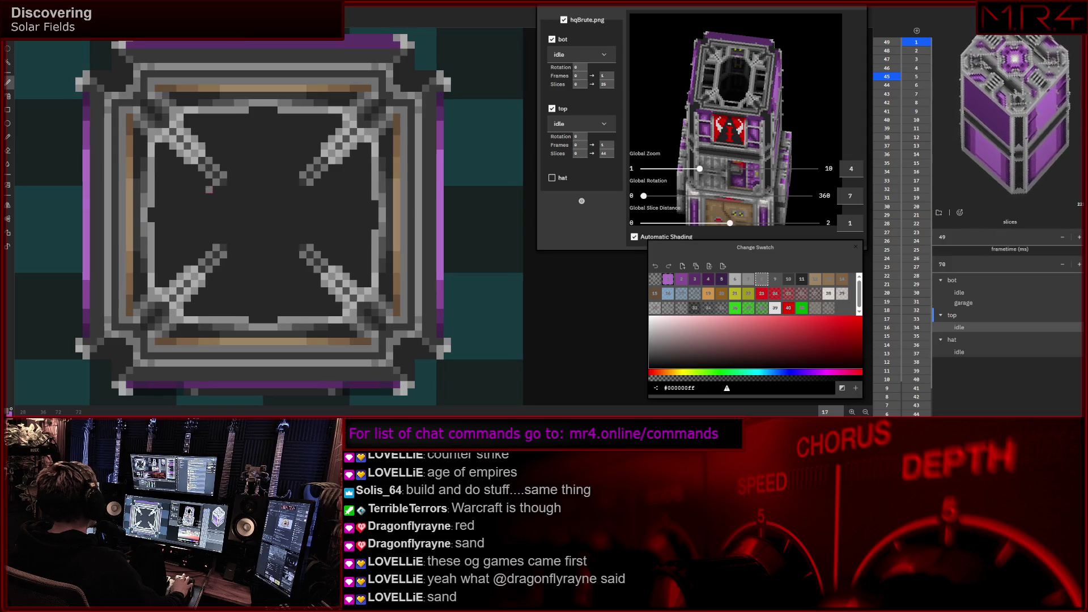
pyautogui.moveTo(217, 189); pyautogui.dragTo(213, 191)
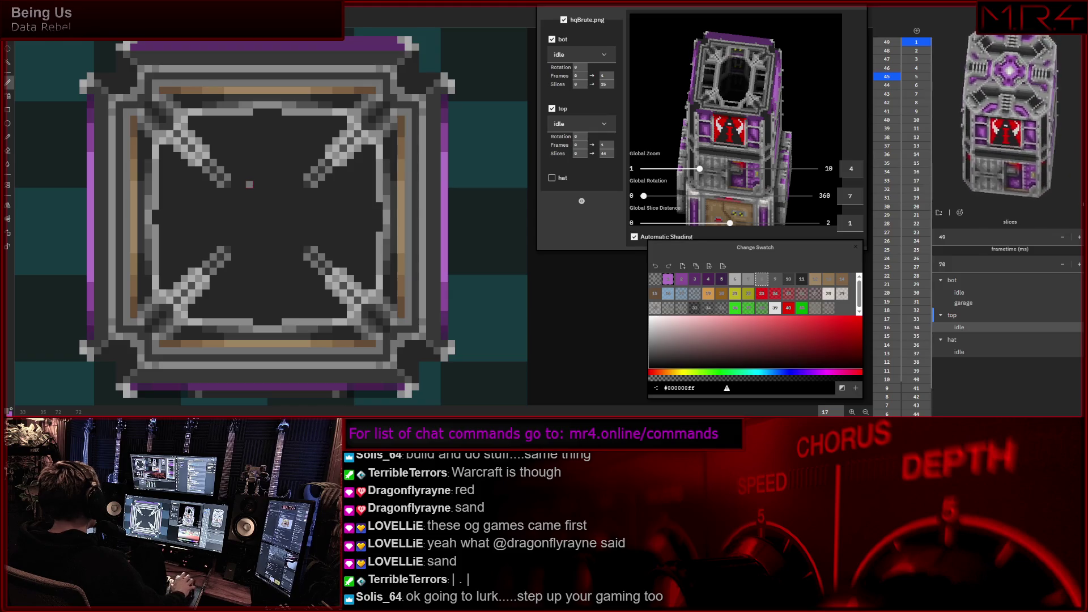
pyautogui.moveTo(235, 184); pyautogui.dragTo(249, 182)
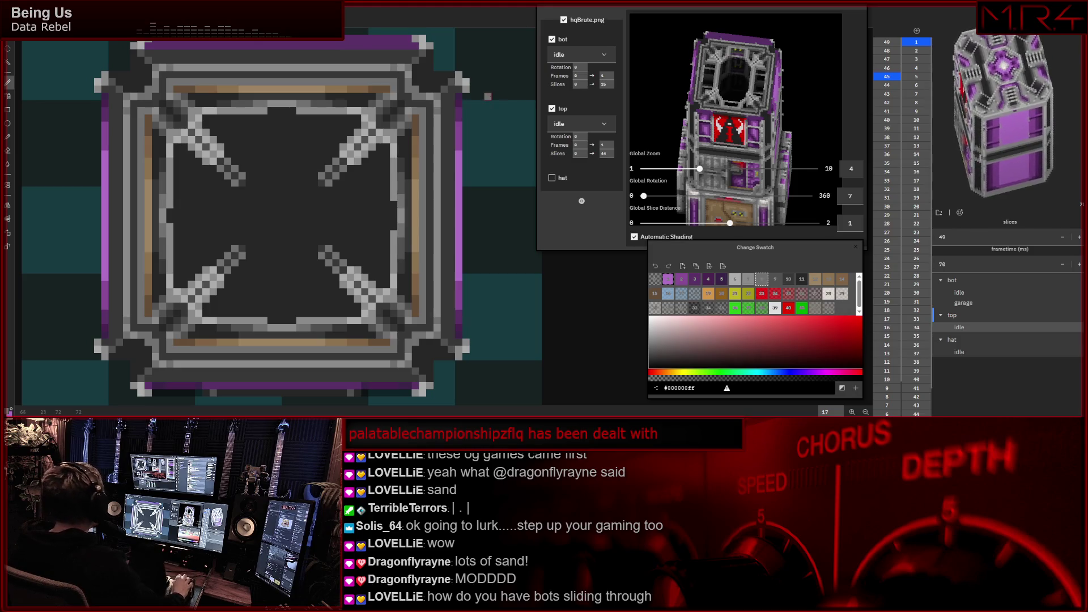
pyautogui.scroll(-3, 307, 139)
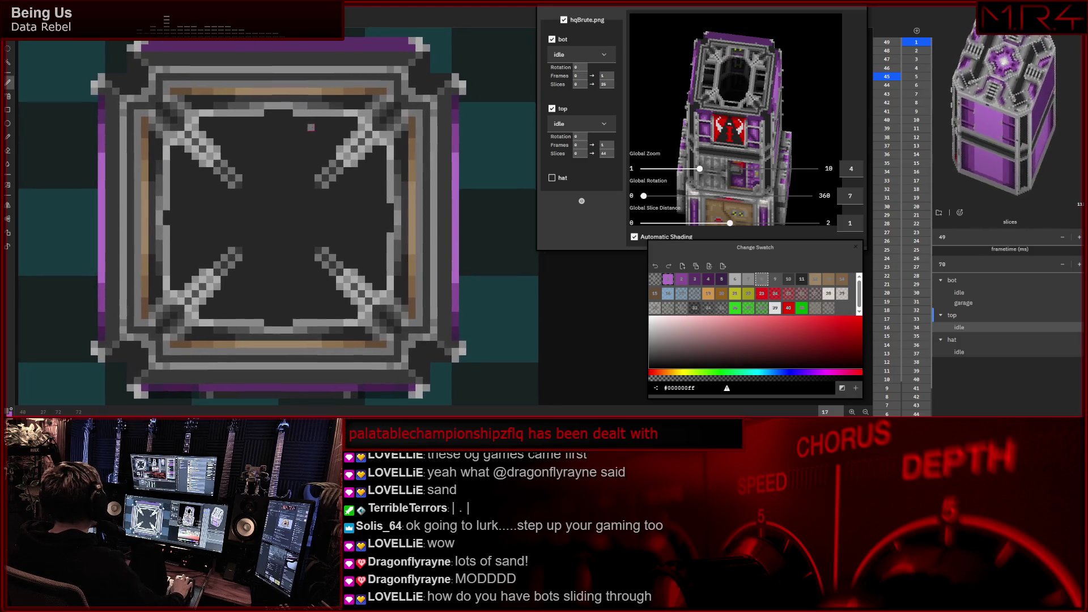
pyautogui.scroll(-3, 306, 121)
pyautogui.scroll(-1, 298, 125)
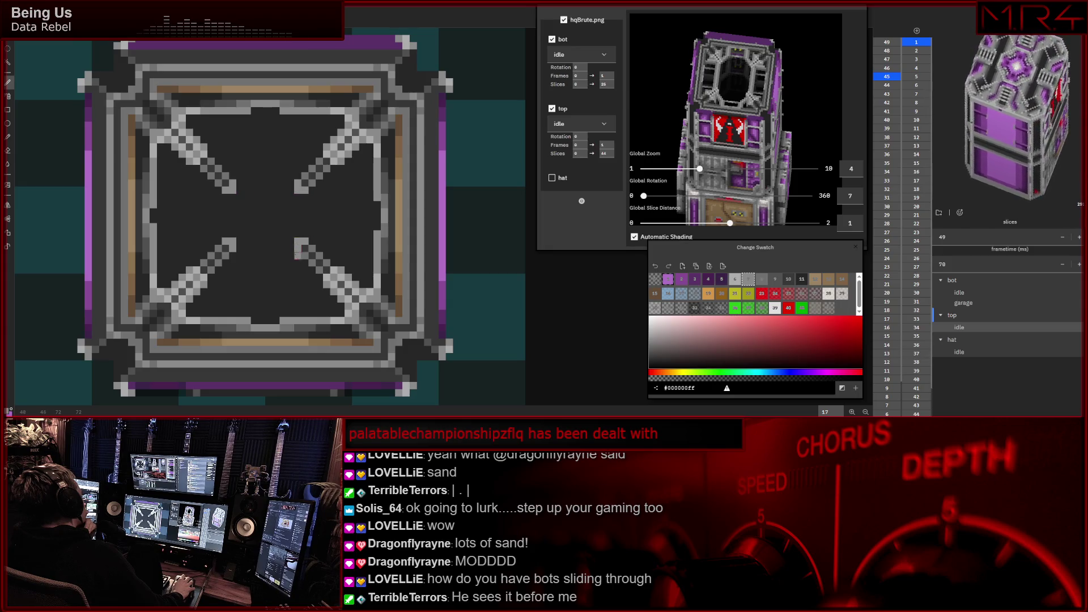
pyautogui.scroll(1, 271, 259)
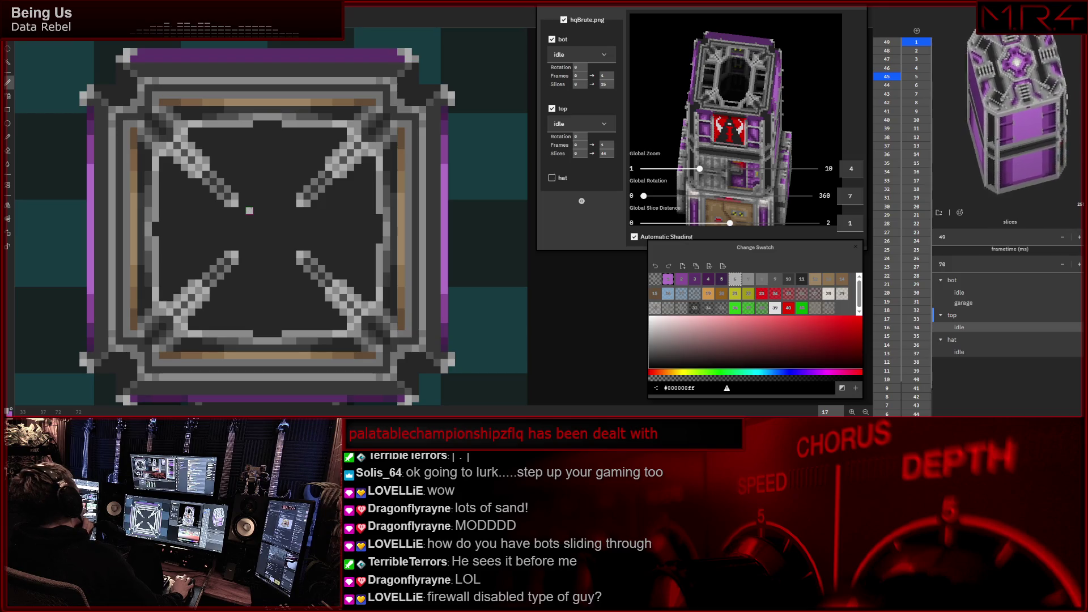
# - Nudge the slice view right and down while shading the X-beams
pyautogui.moveTo(249, 210); pyautogui.dragTo(254, 217)
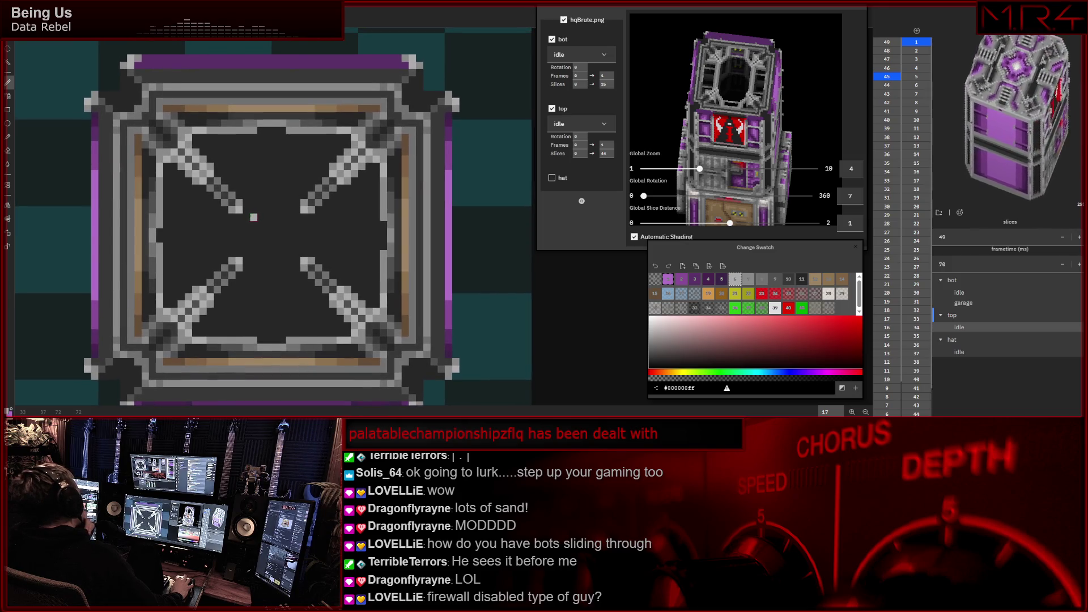
pyautogui.moveTo(254, 216); pyautogui.dragTo(236, 210)
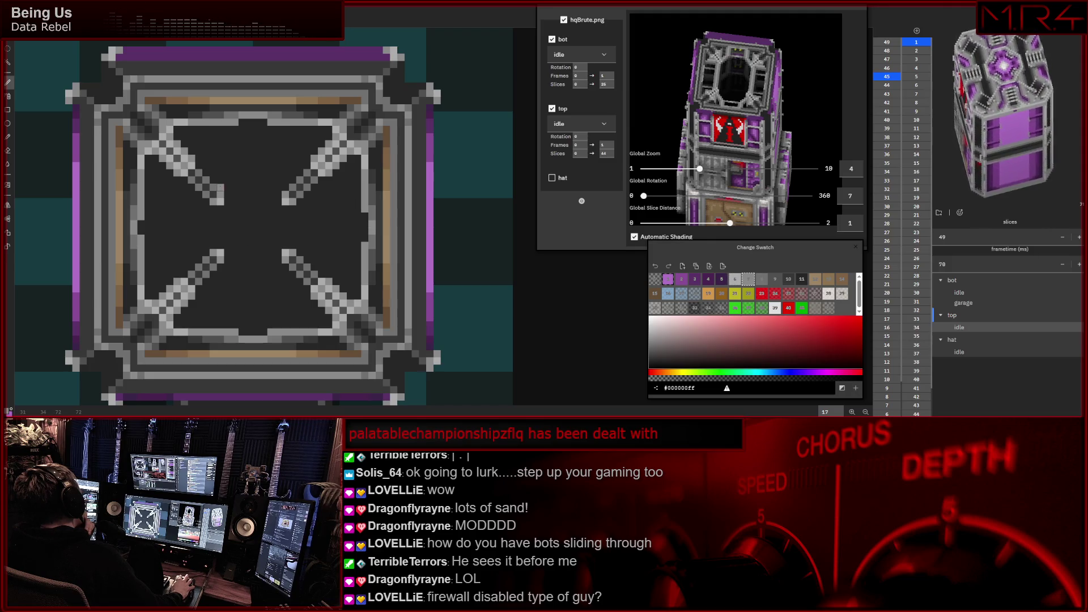
pyautogui.click(773, 278)
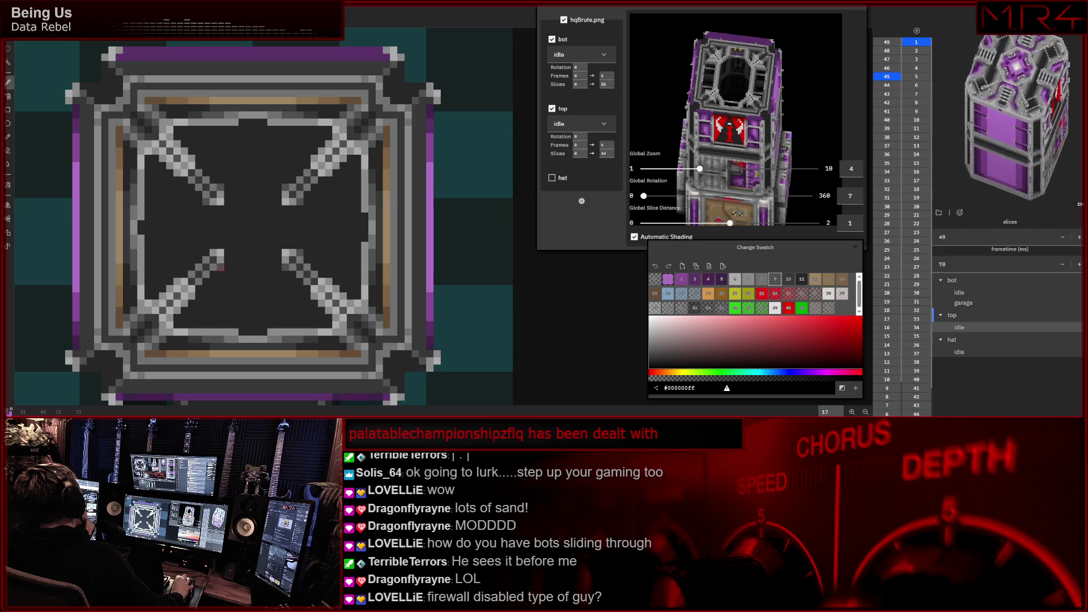
# - On slice 44, paint red accent pixels: one on the right edge and two pairs down the left edge
pyautogui.click(889, 88)
pyautogui.click(888, 86)
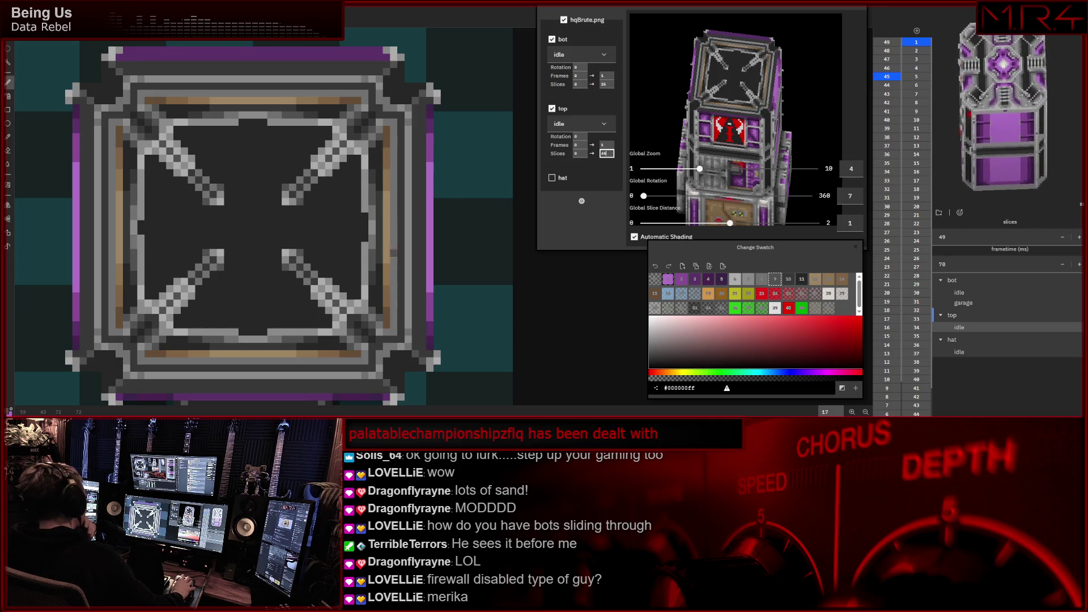
pyautogui.click(789, 309)
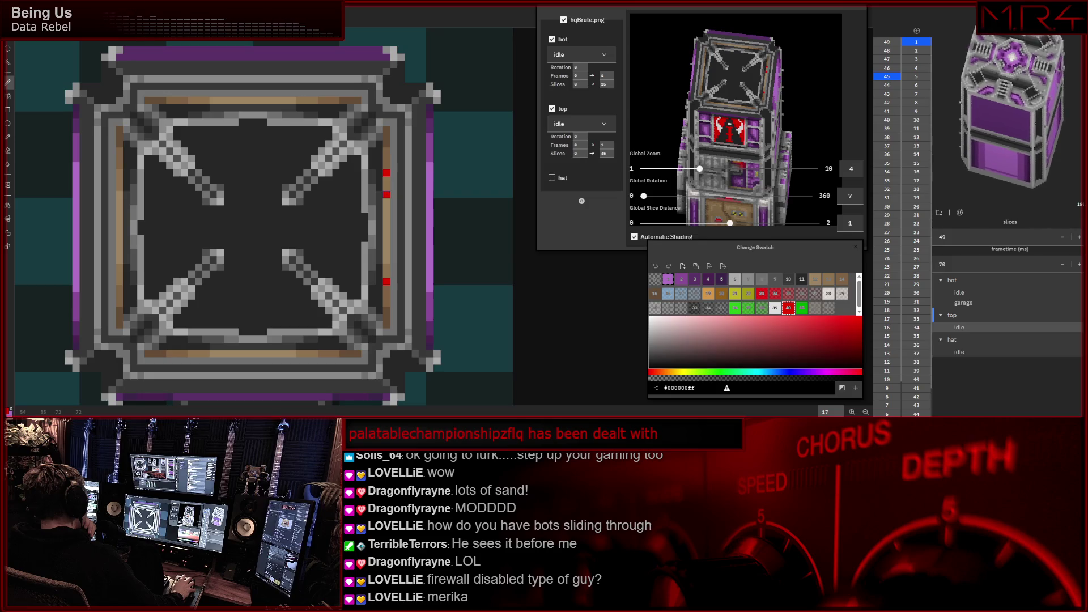
pyautogui.click(387, 259)
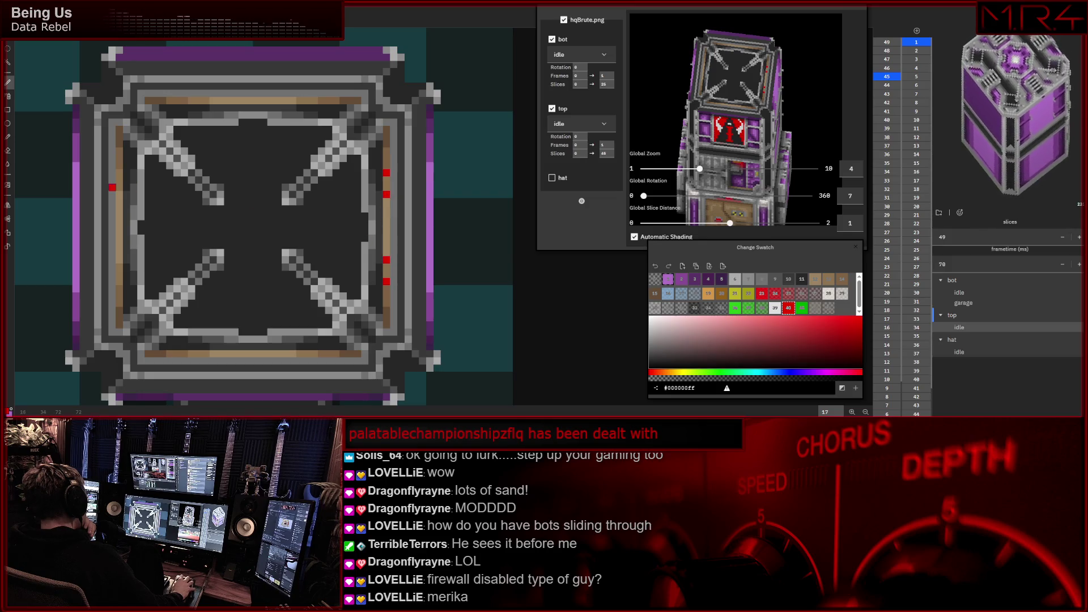
pyautogui.click(120, 173)
pyautogui.click(121, 194)
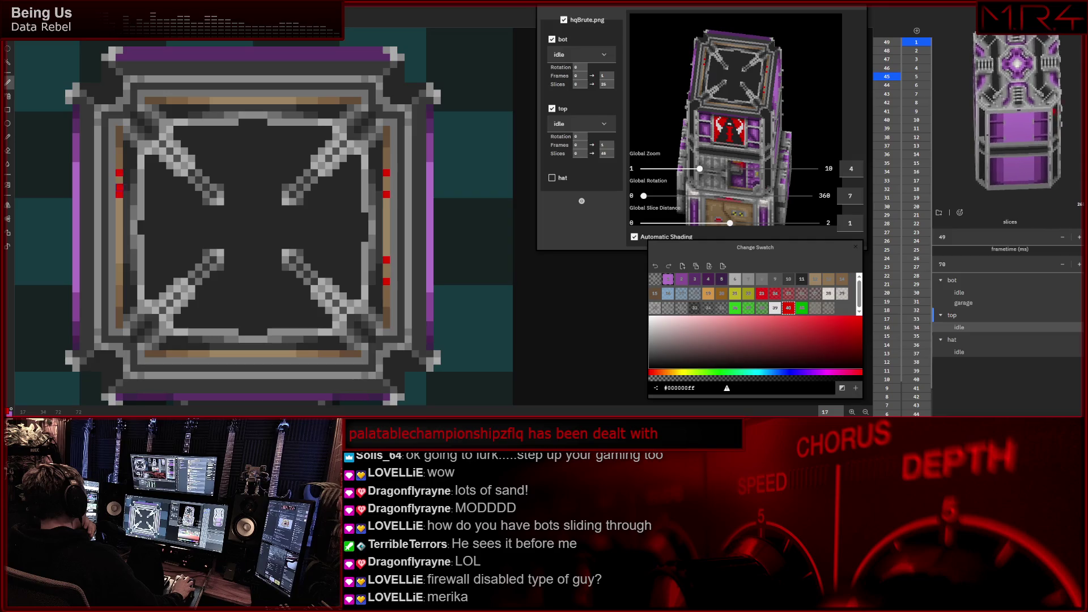
pyautogui.click(120, 259)
pyautogui.click(120, 281)
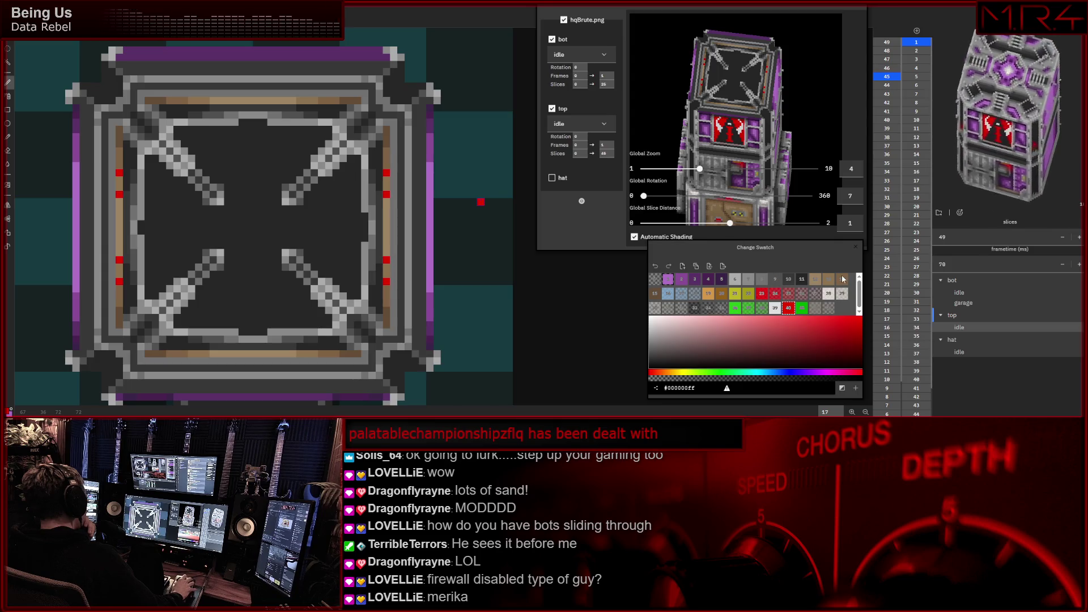
# - Switch the paint colour to purple, then to grey, for the next edits
pyautogui.click(698, 281)
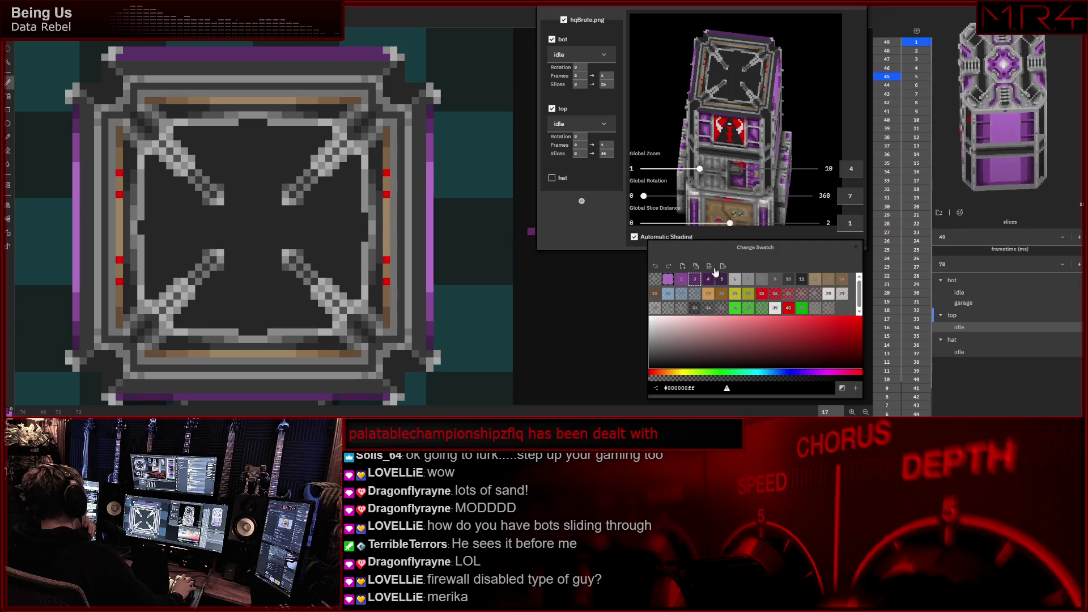
pyautogui.click(766, 280)
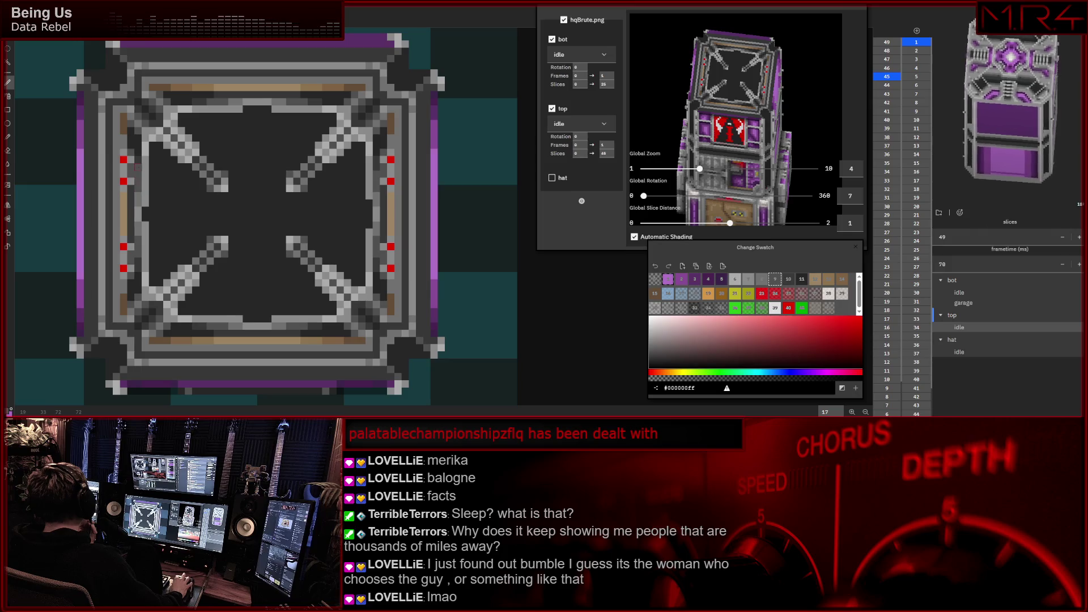
pyautogui.moveTo(166, 146); pyautogui.dragTo(183, 155)
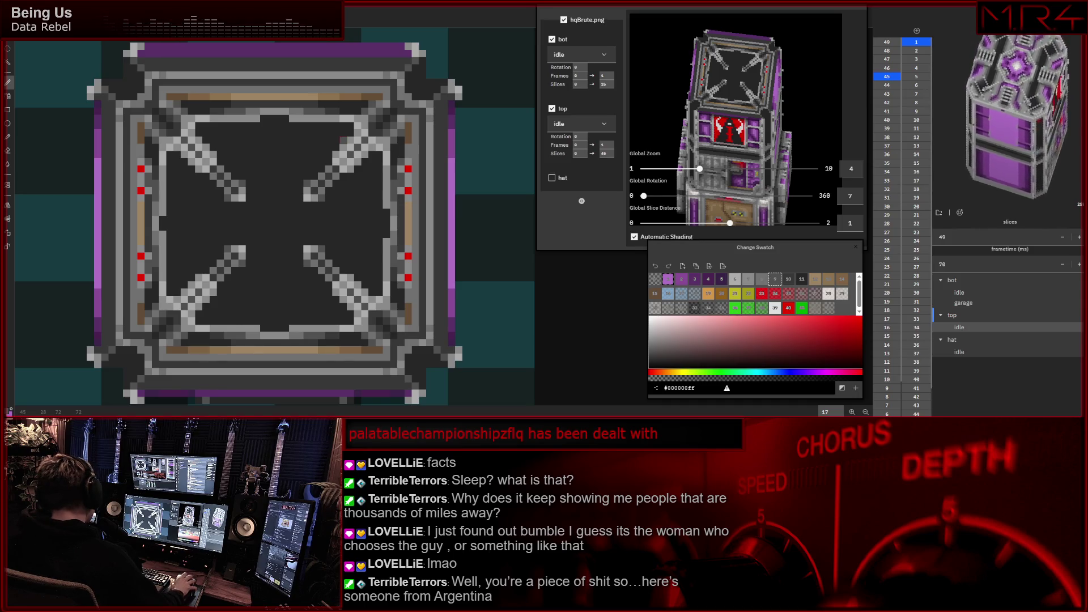
pyautogui.scroll(2, 241, 129)
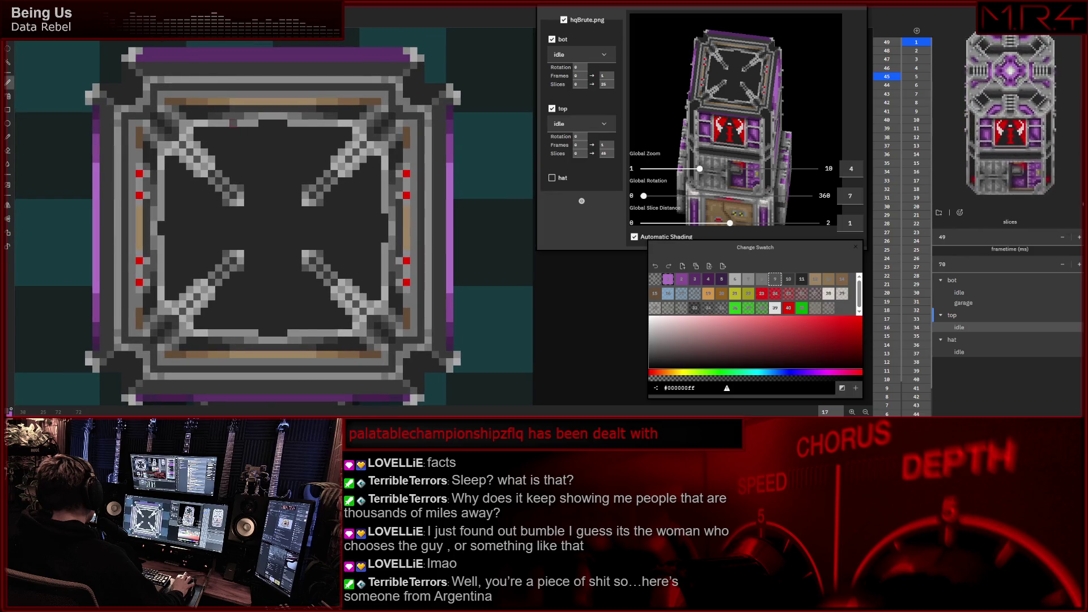
# - Change the active drawing tool with the E and B shortcuts
pyautogui.press('e')
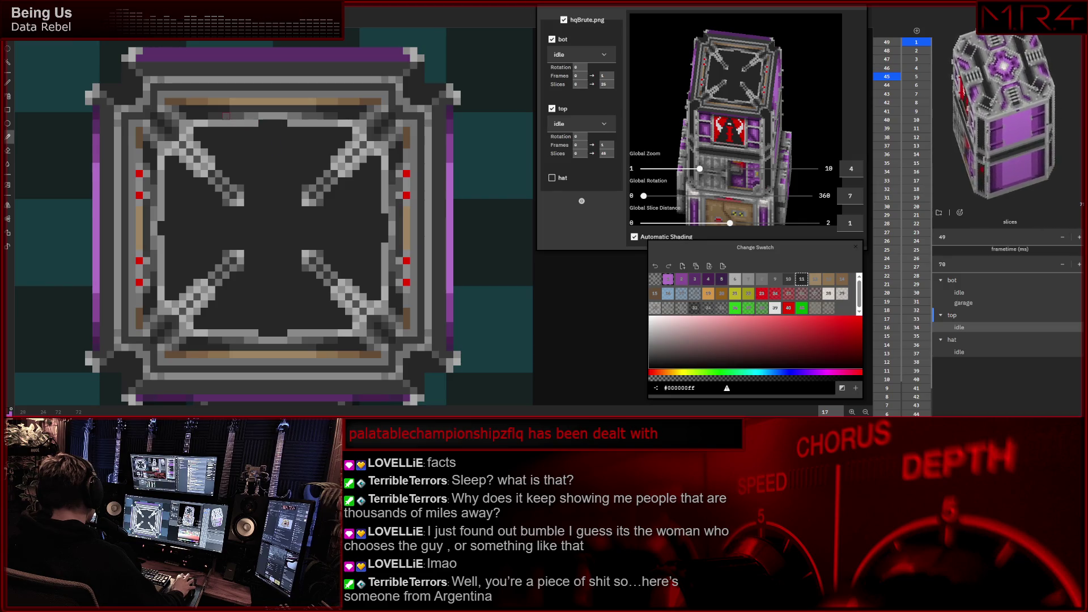
pyautogui.press('b')
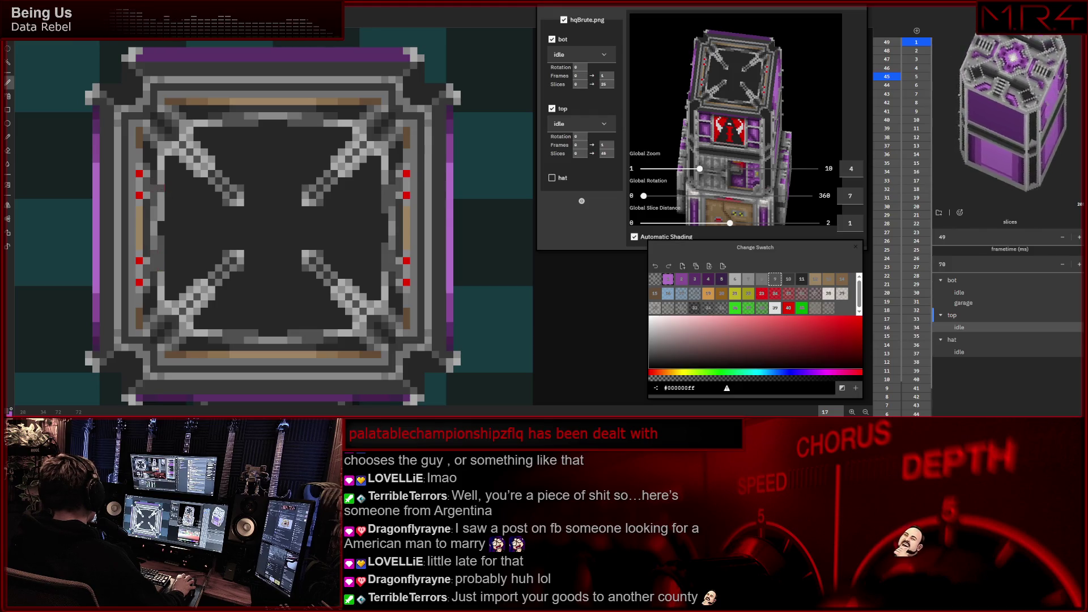
# - Undo a stray green strip, choose another grey swatch, and shift the roof slice view right
pyautogui.moveTo(161, 193); pyautogui.dragTo(161, 218)
pyautogui.hotkey('ctrl', 'z')
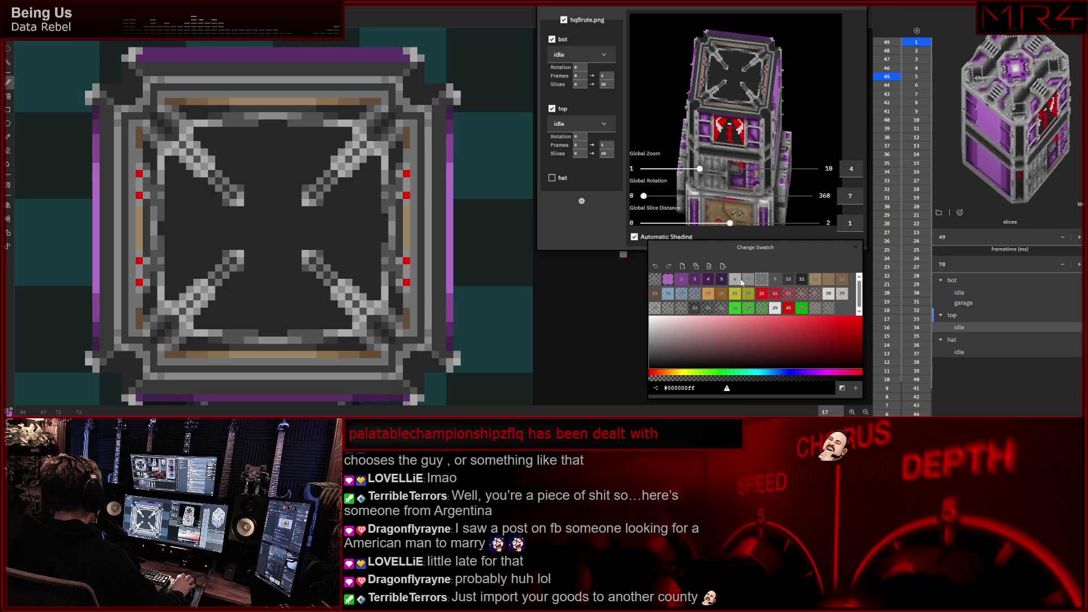
pyautogui.click(802, 279)
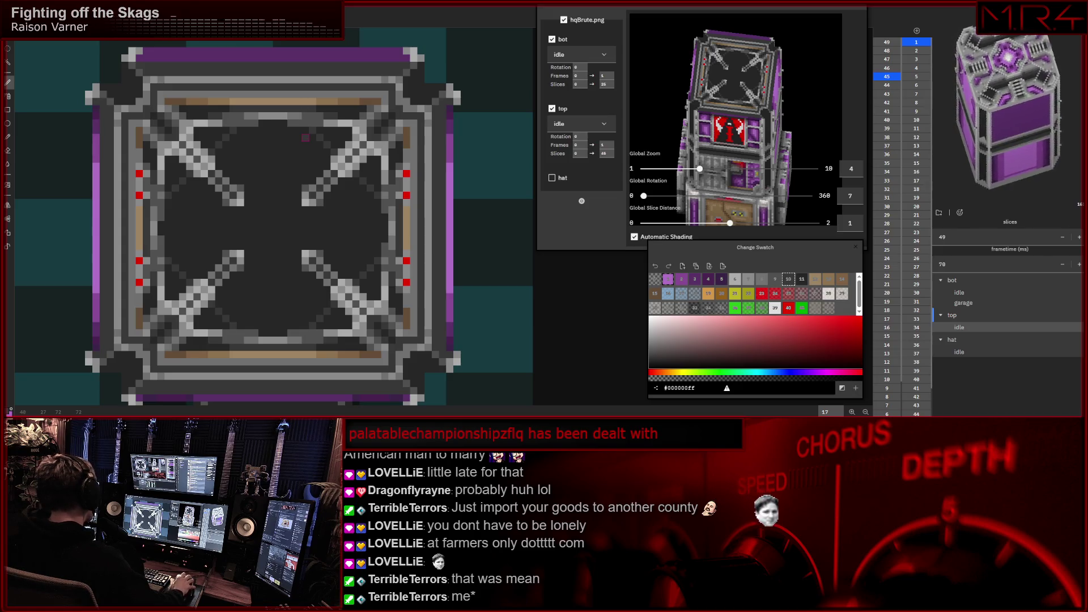
pyautogui.moveTo(306, 159); pyautogui.dragTo(323, 165)
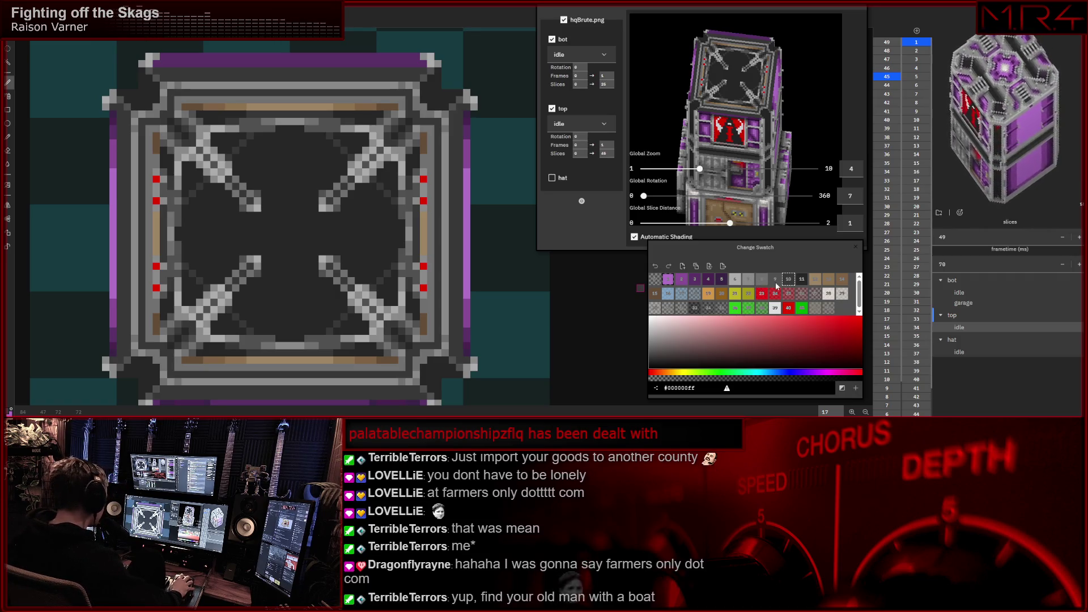
pyautogui.click(756, 280)
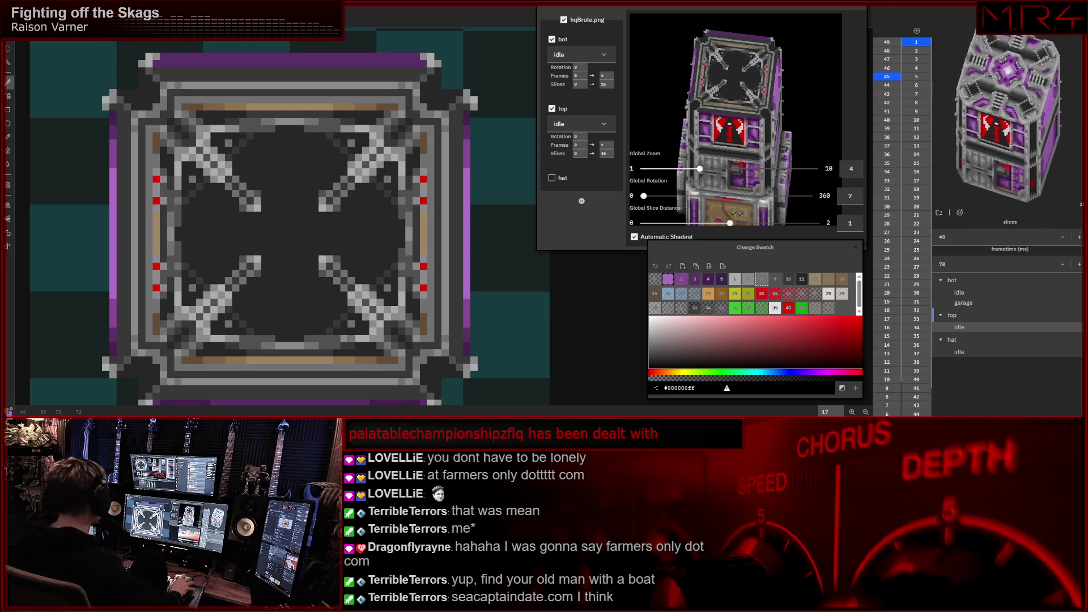
pyautogui.click(775, 279)
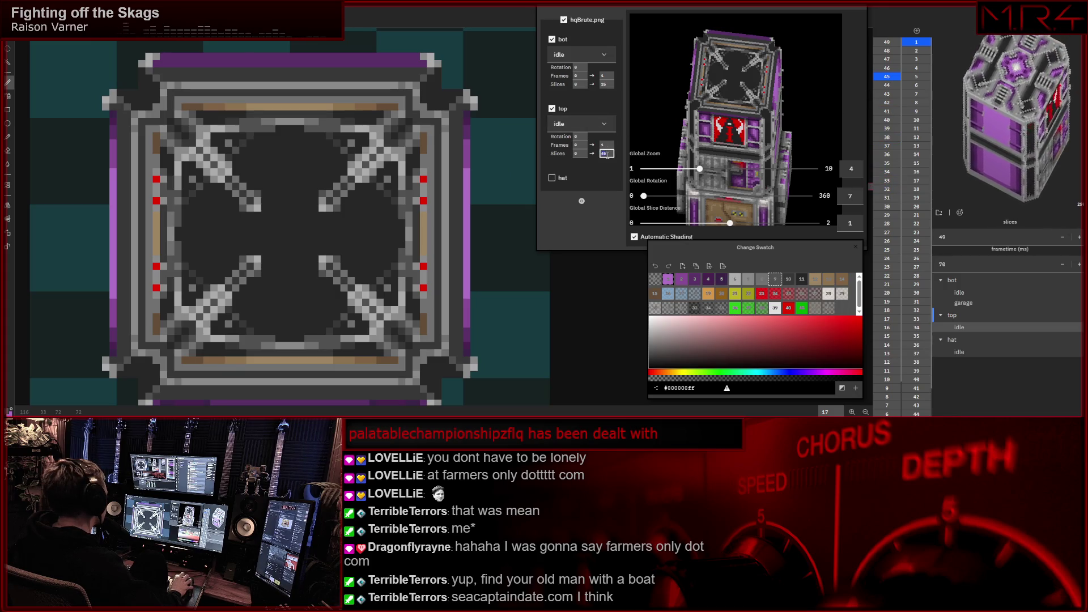
pyautogui.scroll(-2, 607, 153)
pyautogui.scroll(2, 606, 154)
pyautogui.scroll(2, 606, 153)
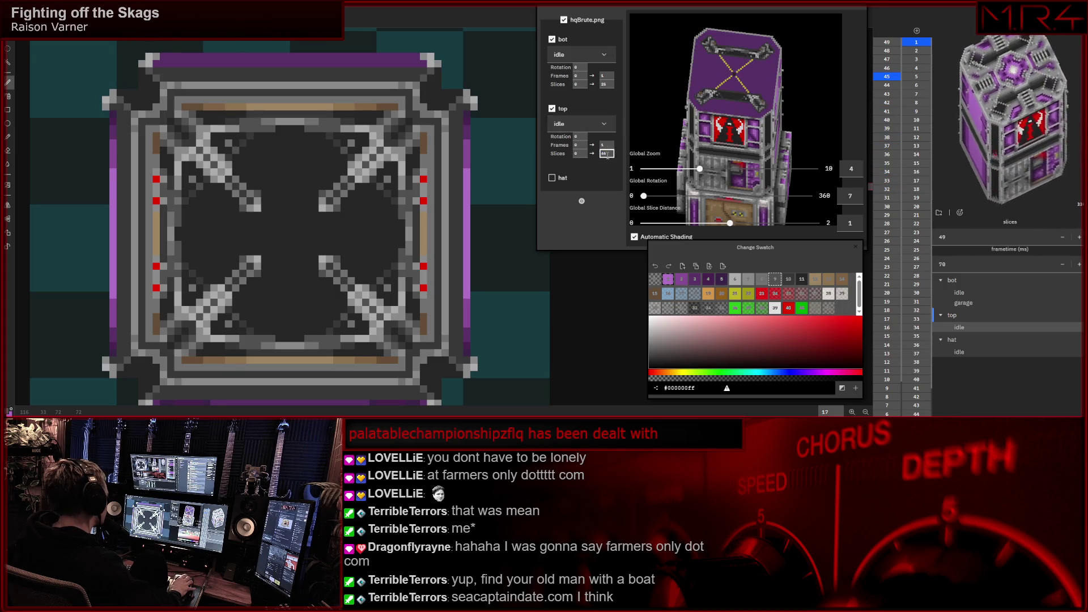
pyautogui.scroll(-2, 606, 154)
pyautogui.scroll(-2, 607, 153)
pyautogui.scroll(2, 606, 154)
pyautogui.scroll(-2, 606, 153)
pyautogui.scroll(1, 606, 154)
pyautogui.scroll(1, 606, 153)
pyautogui.scroll(-1, 606, 153)
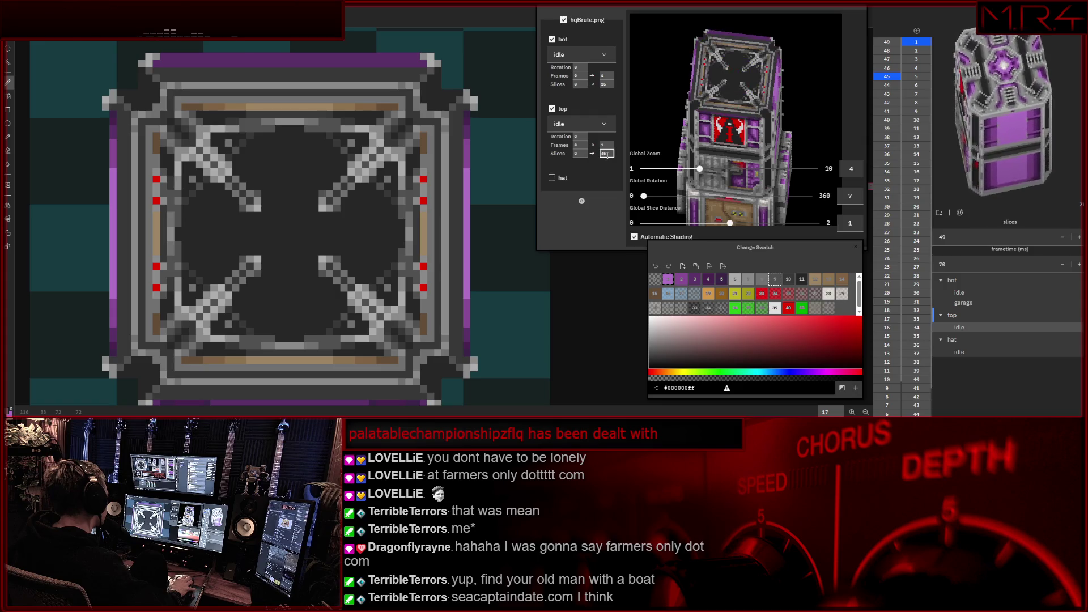
pyautogui.scroll(2, 606, 153)
pyautogui.scroll(1, 606, 154)
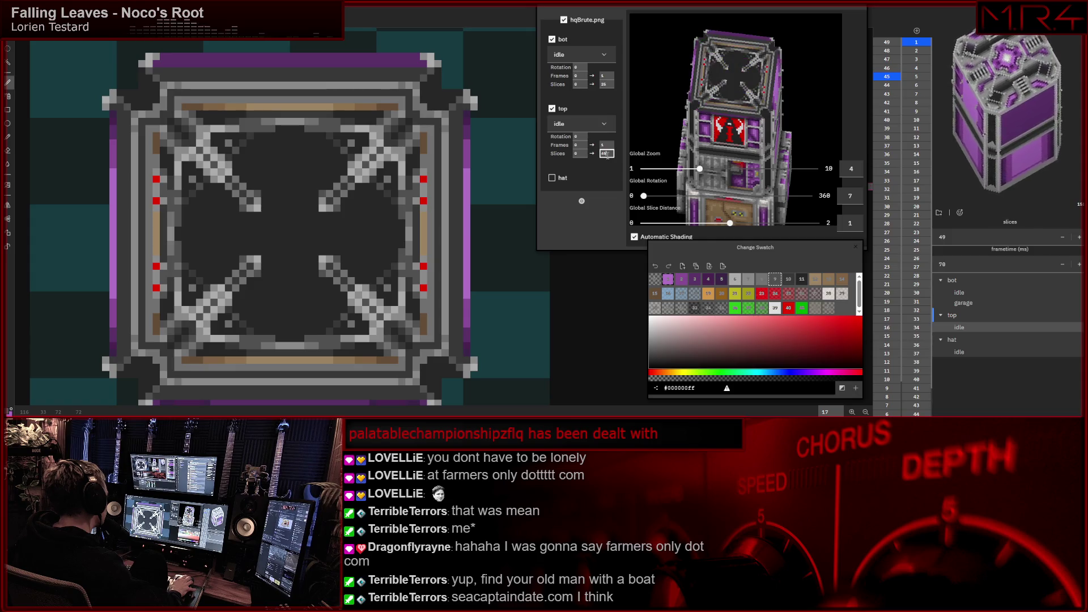
pyautogui.scroll(1, 606, 154)
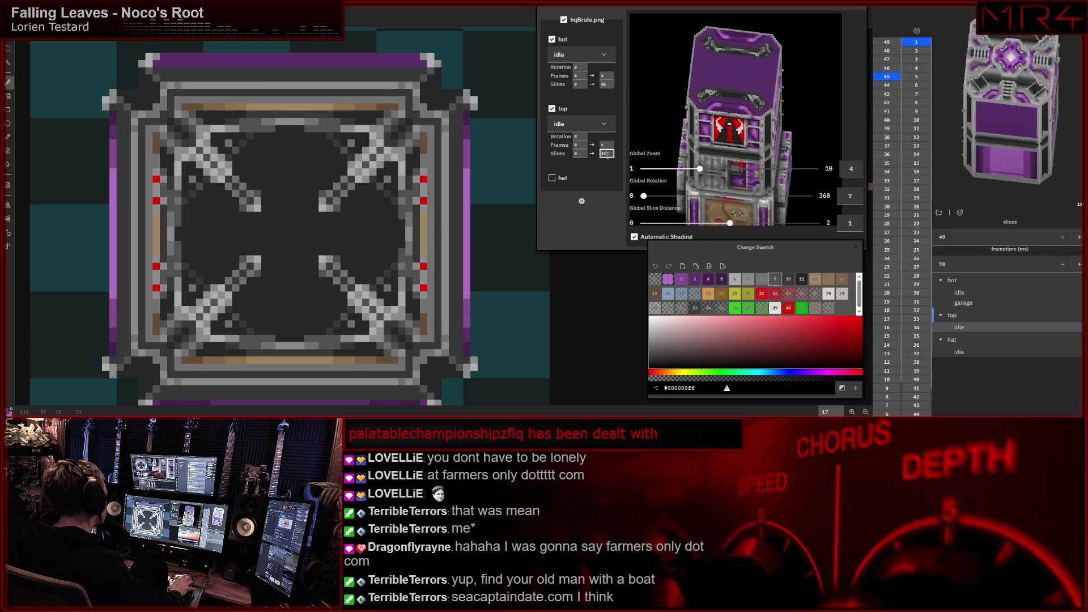
pyautogui.scroll(2, 607, 154)
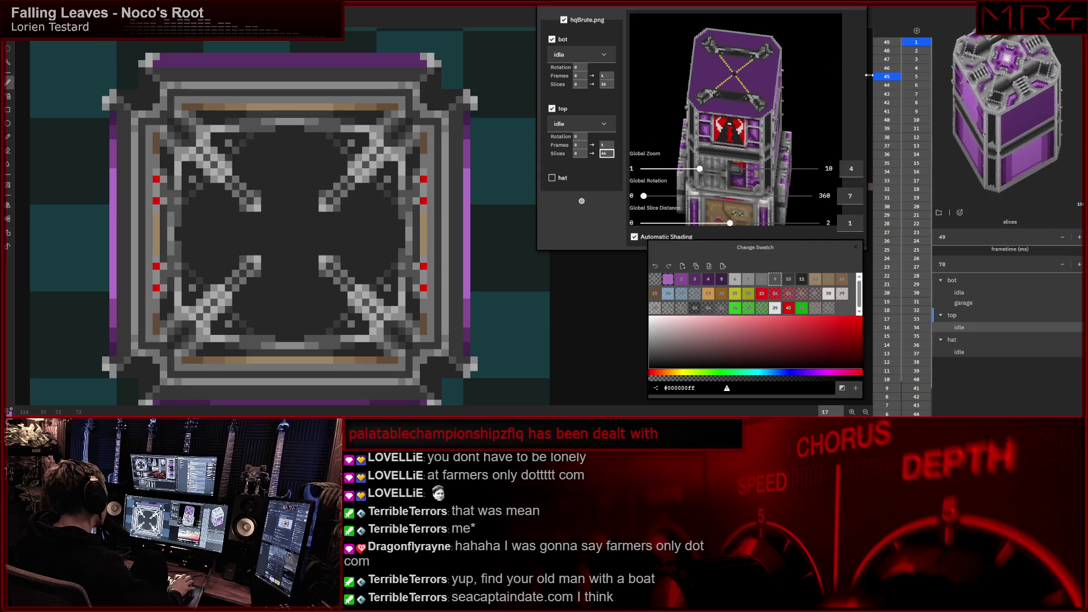
# - Bring up the purple lid slice 46 on the canvas for editing
pyautogui.click(885, 68)
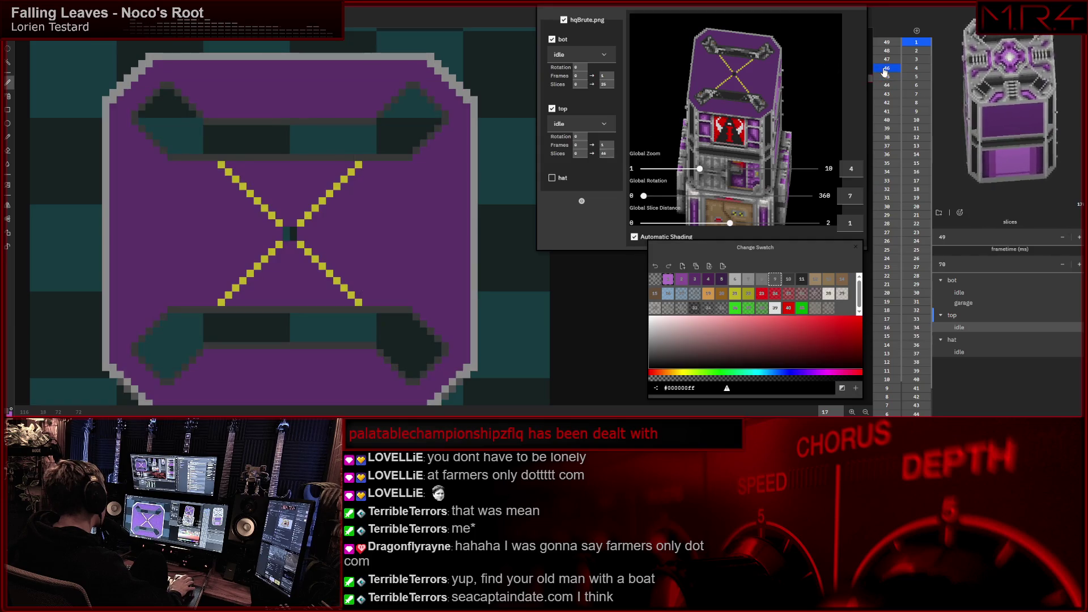
pyautogui.scroll(2, 605, 293)
# - Fill the top and bottom teal bands dark grey, then show slice 45 below the roof
pyautogui.click(803, 284)
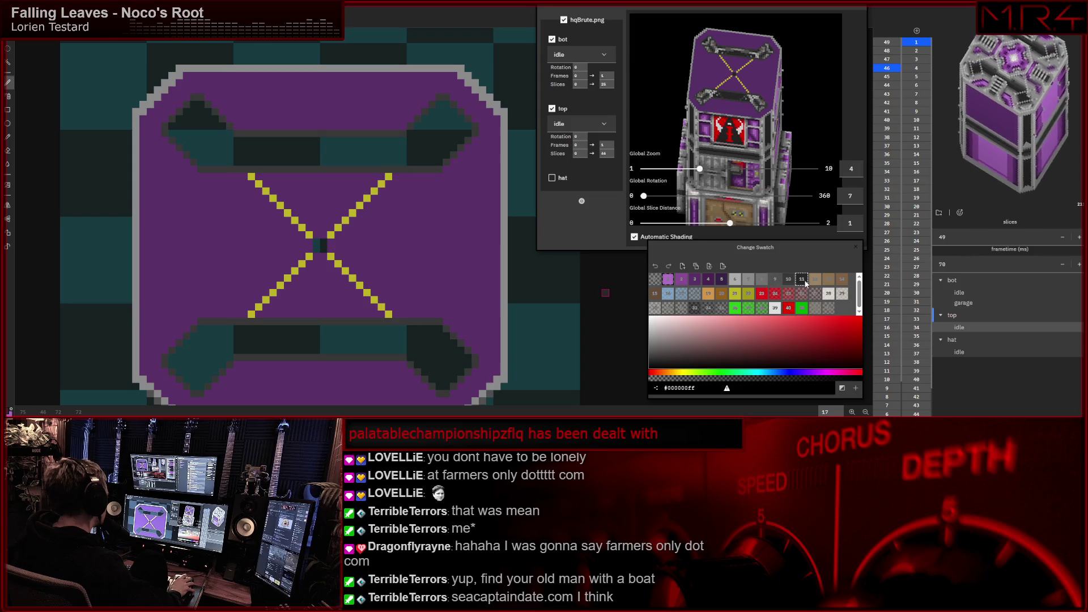
pyautogui.click(280, 153)
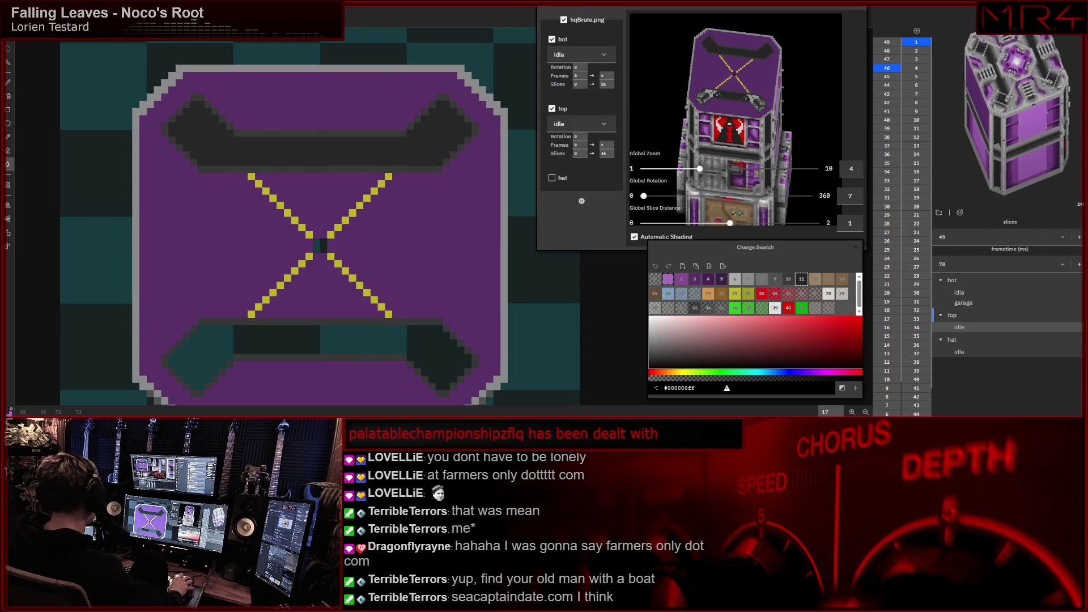
pyautogui.click(352, 342)
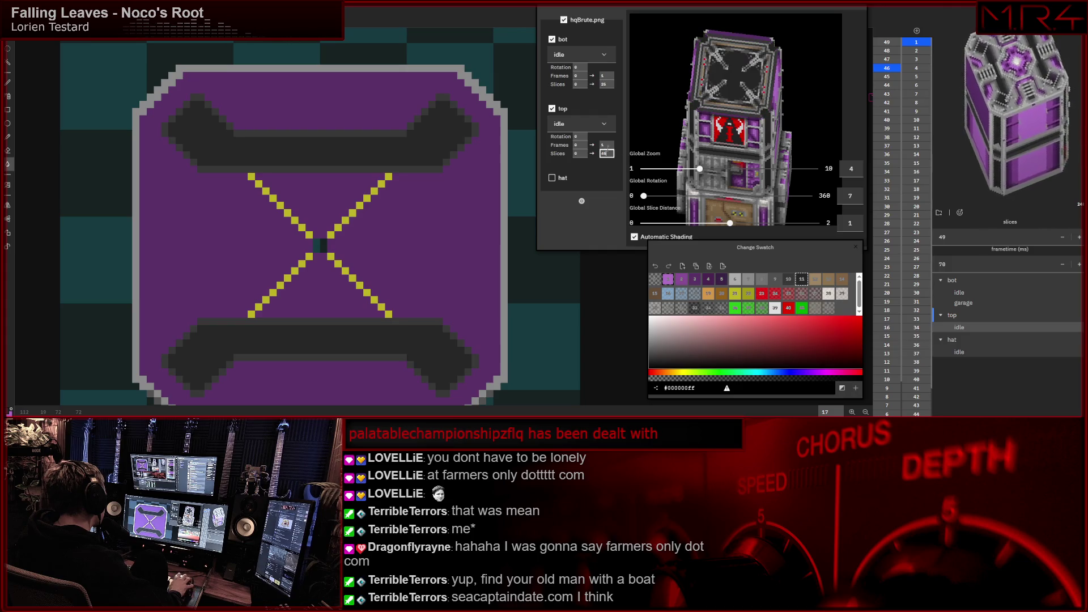
pyautogui.click(888, 77)
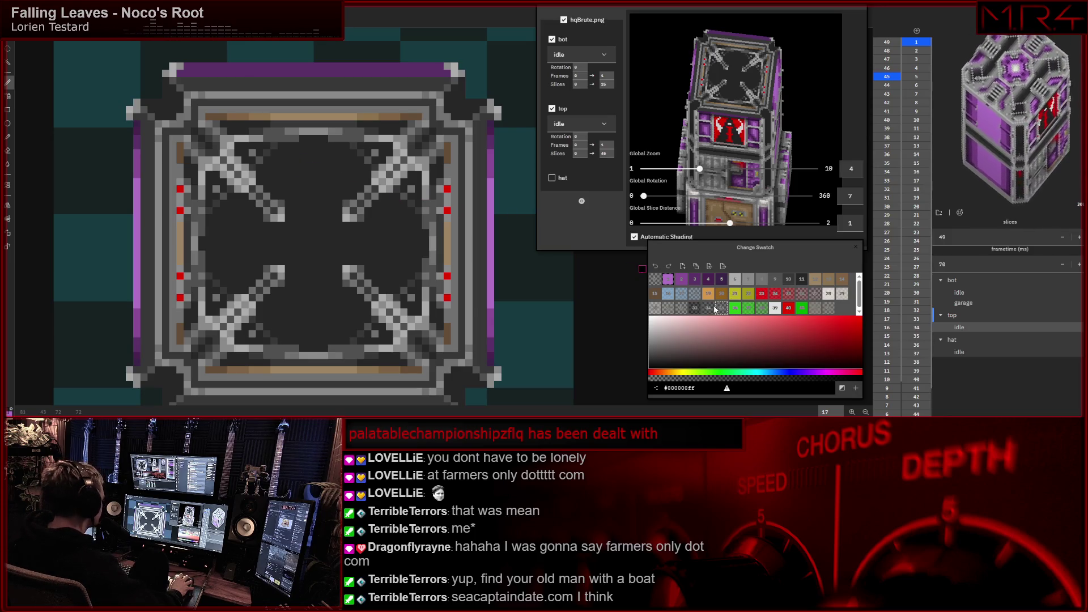
# - Shade the diagonal struts with dark grey swatches 10 and 9
pyautogui.click(789, 279)
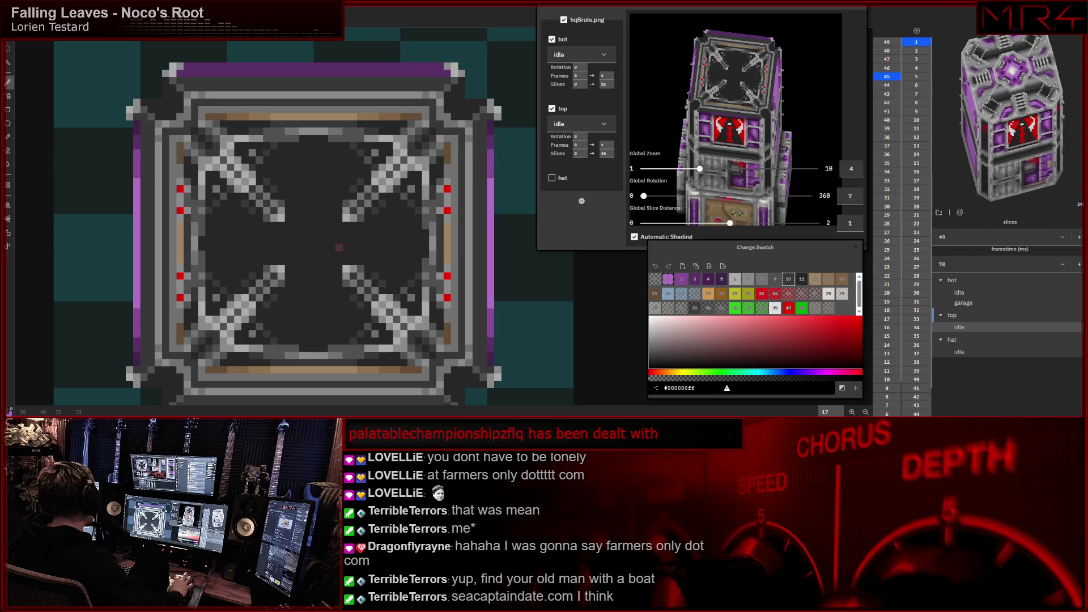
pyautogui.moveTo(332, 240); pyautogui.dragTo(316, 252)
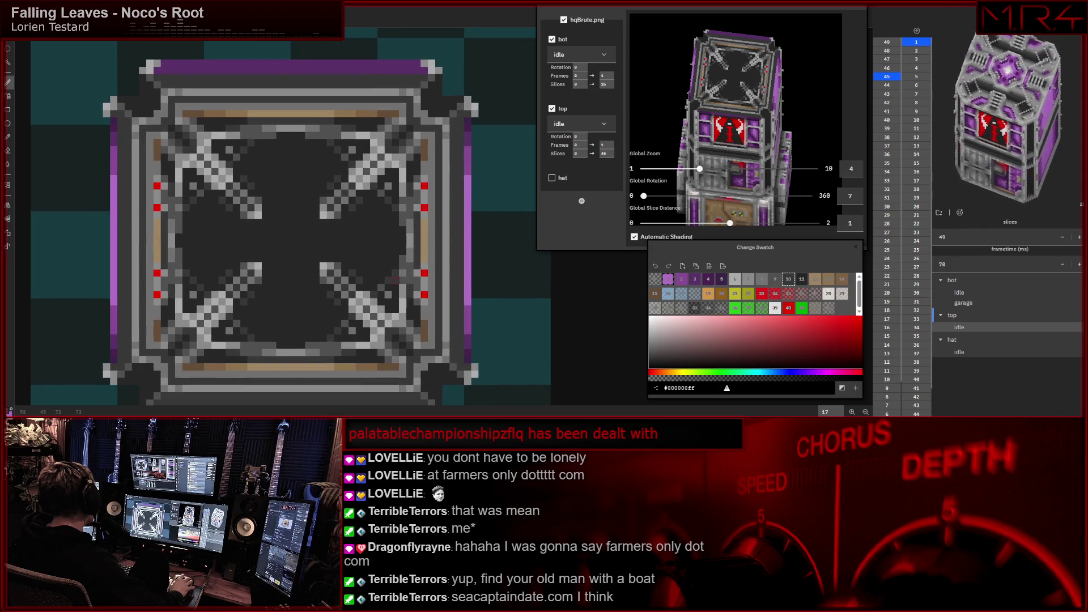
pyautogui.click(775, 279)
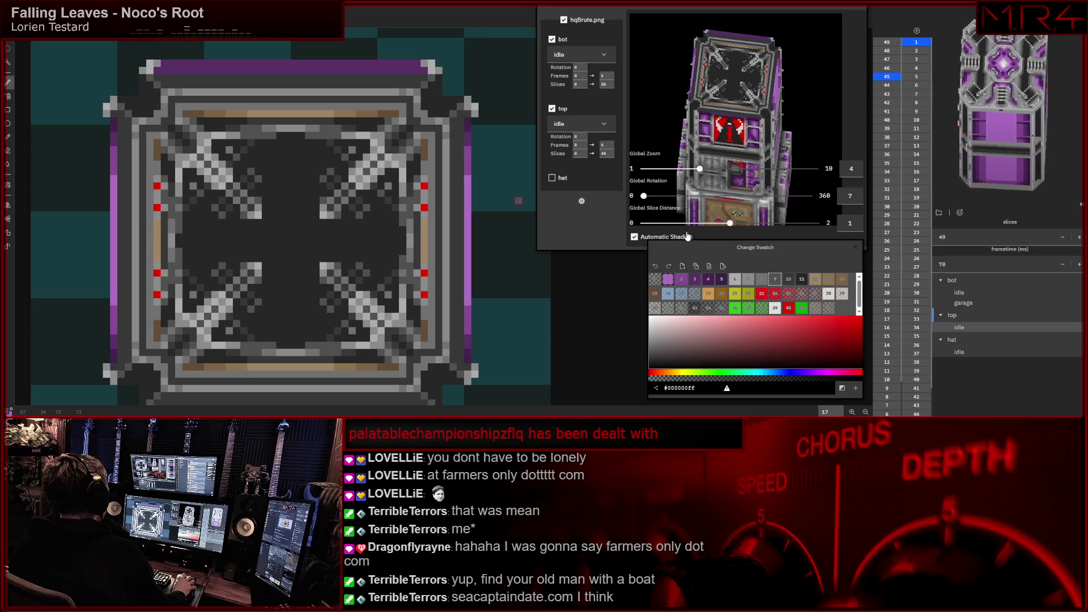
# - Outline a purple square in the centre of slice 45 between the struts
pyautogui.click(685, 282)
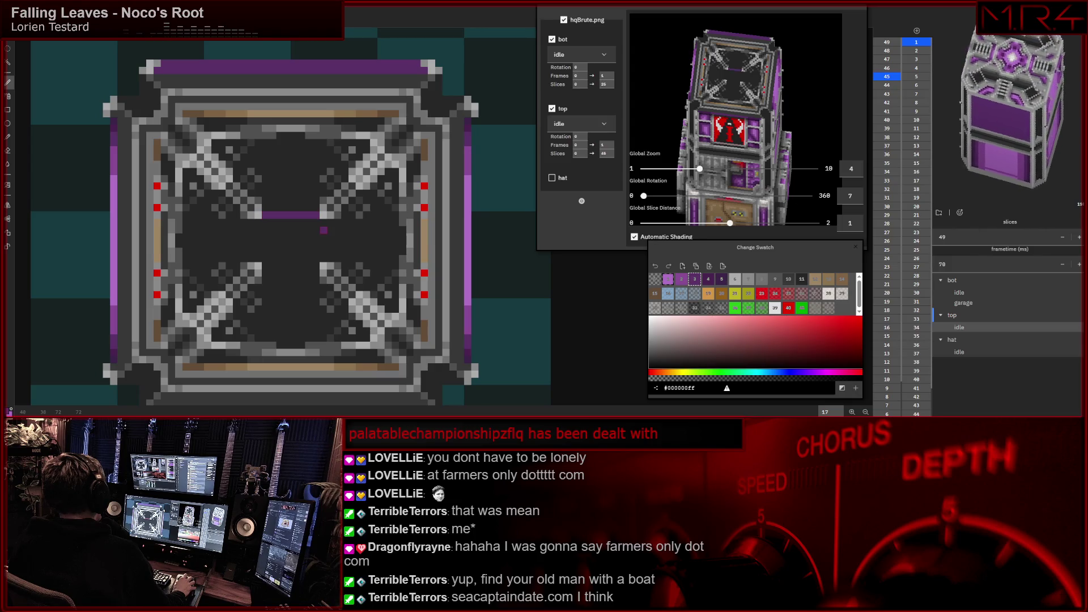
pyautogui.moveTo(323, 225); pyautogui.dragTo(324, 251)
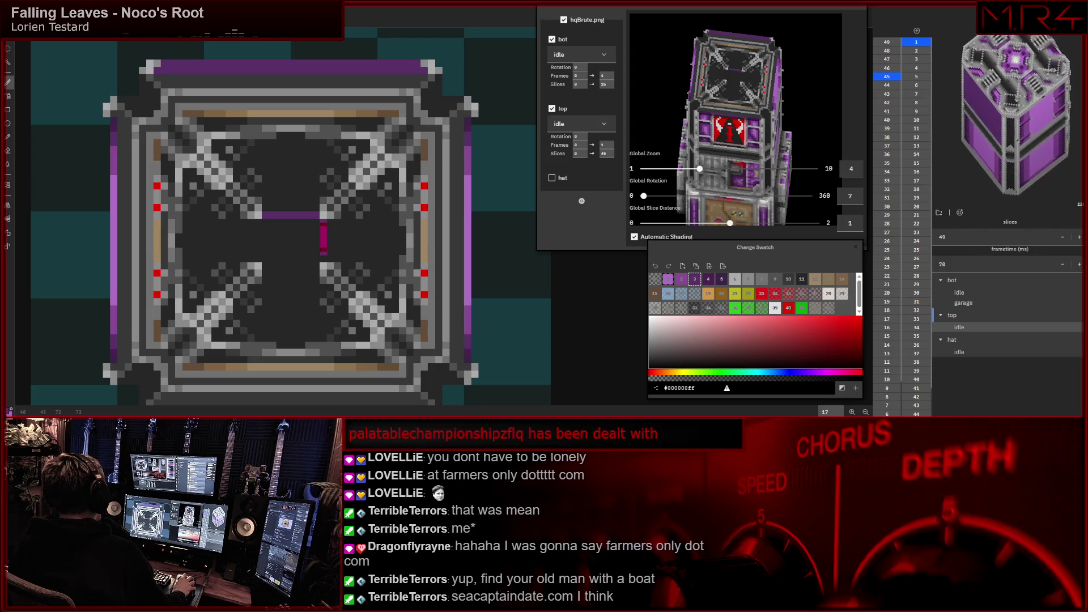
pyautogui.moveTo(317, 267)
pyautogui.mouseDown()
pyautogui.moveTo(259, 267)
pyautogui.moveTo(255, 228)
pyautogui.mouseUp()
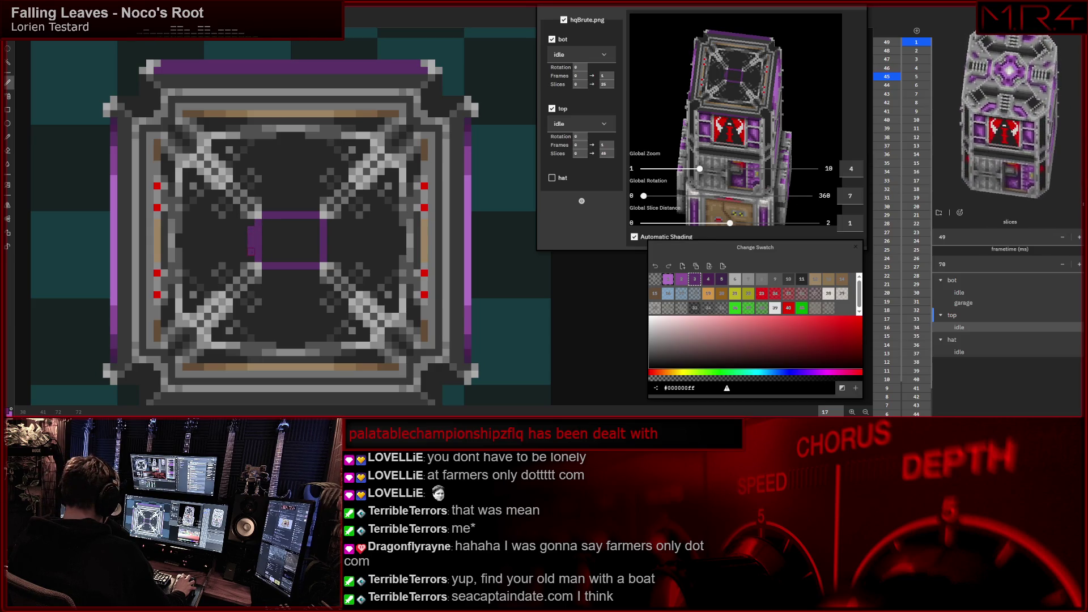
pyautogui.moveTo(290, 209); pyautogui.dragTo(311, 208)
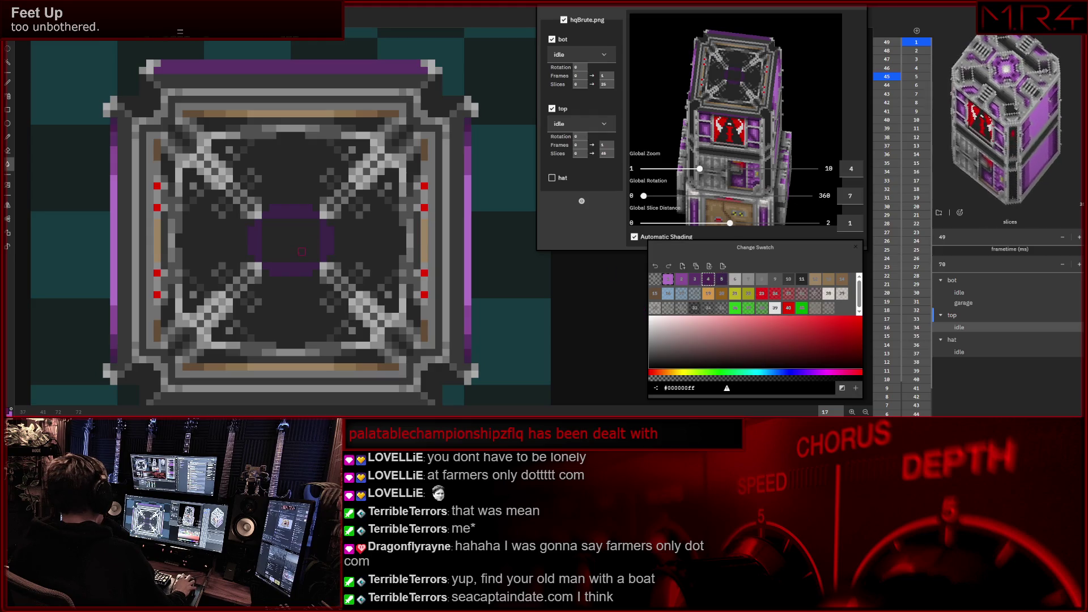
# - Fill and shade the purple square into a glowing core orb
pyautogui.press('b')
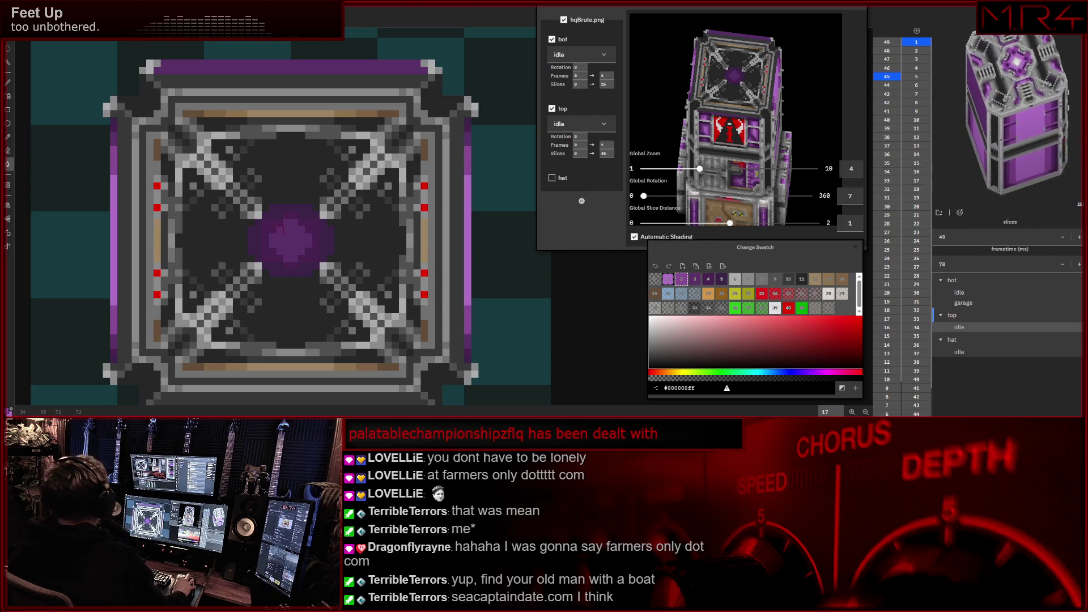
pyautogui.press('b')
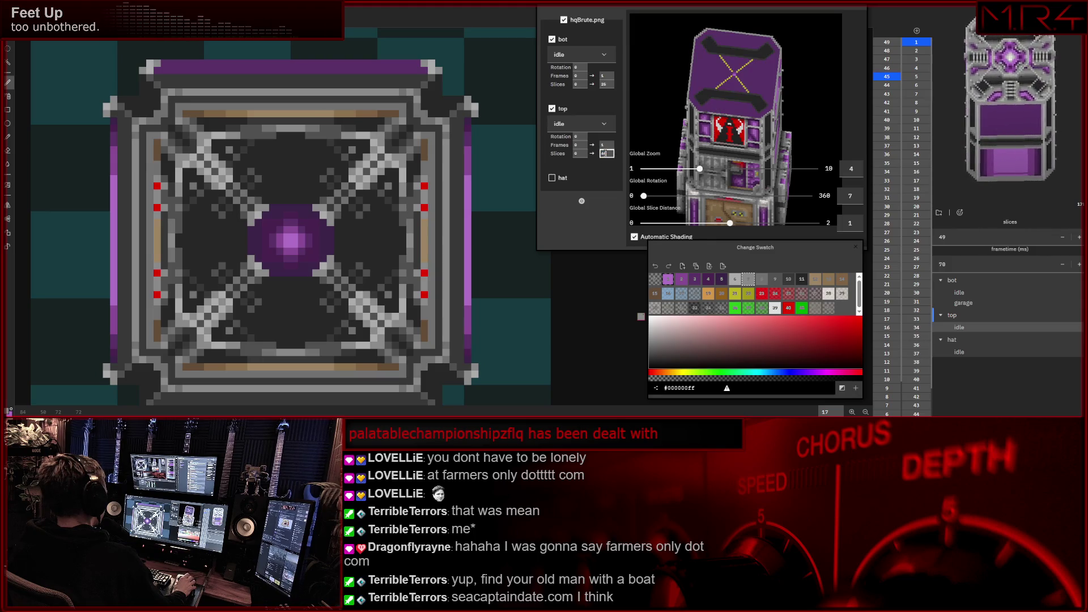
# - On roof slice 46, bucket-fill the purple outside the yellow X with grey
pyautogui.click(887, 68)
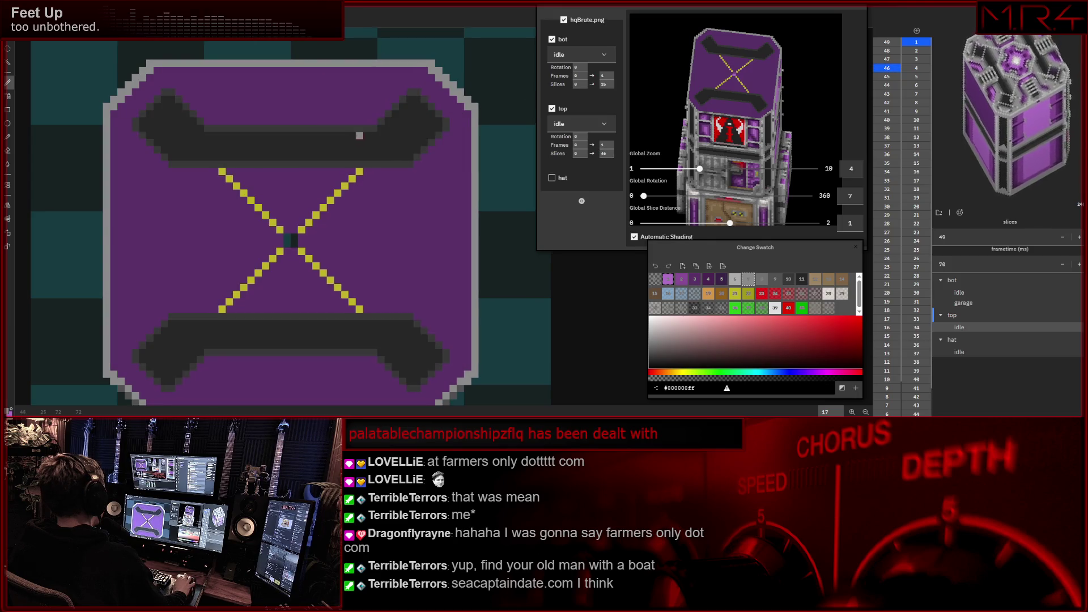
pyautogui.scroll(-1, 388, 121)
pyautogui.scroll(-1, 375, 122)
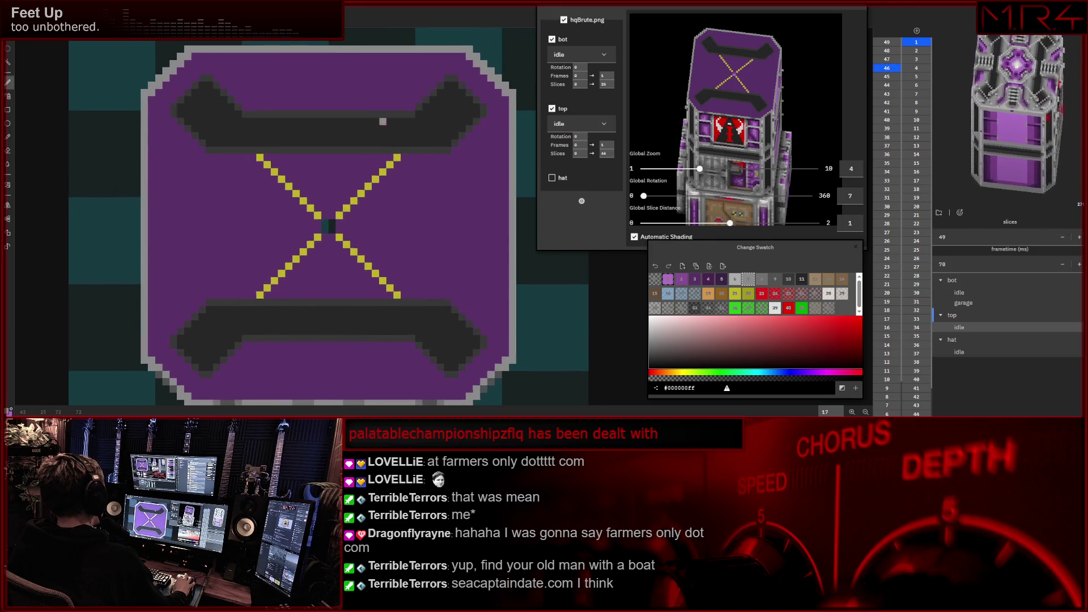
pyautogui.scroll(1, 378, 120)
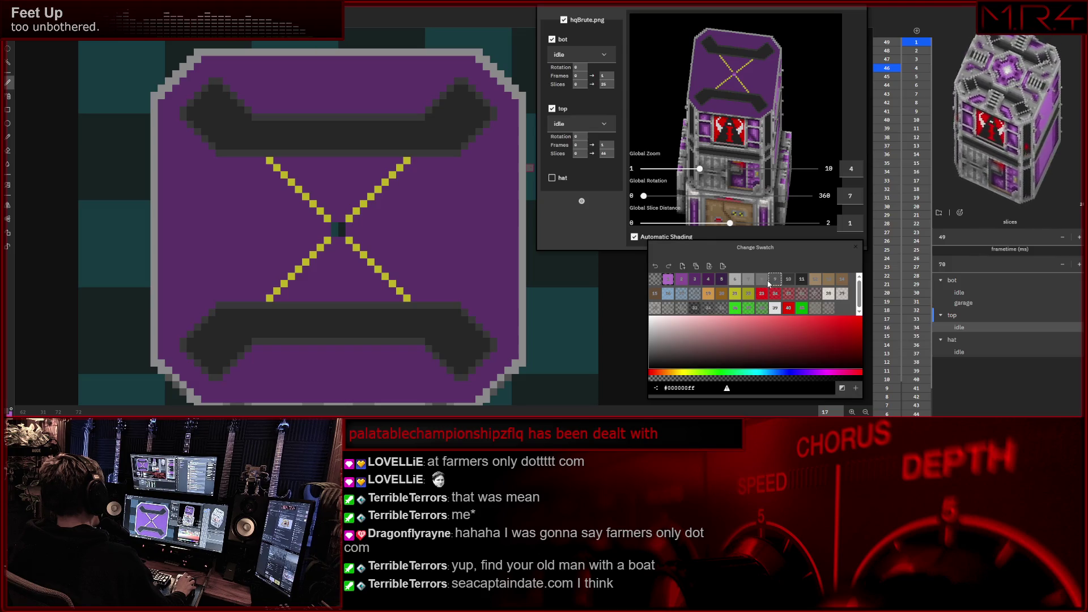
pyautogui.press('g')
pyautogui.click(451, 226)
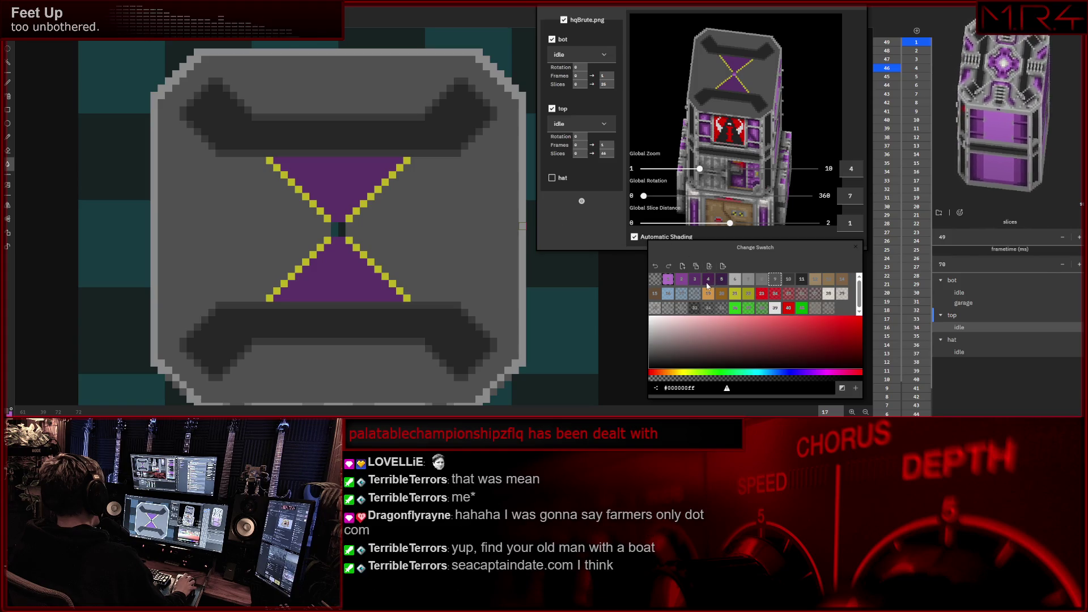
# - Paint a red pixel at the hourglass centre where the X arms meet
pyautogui.press('b')
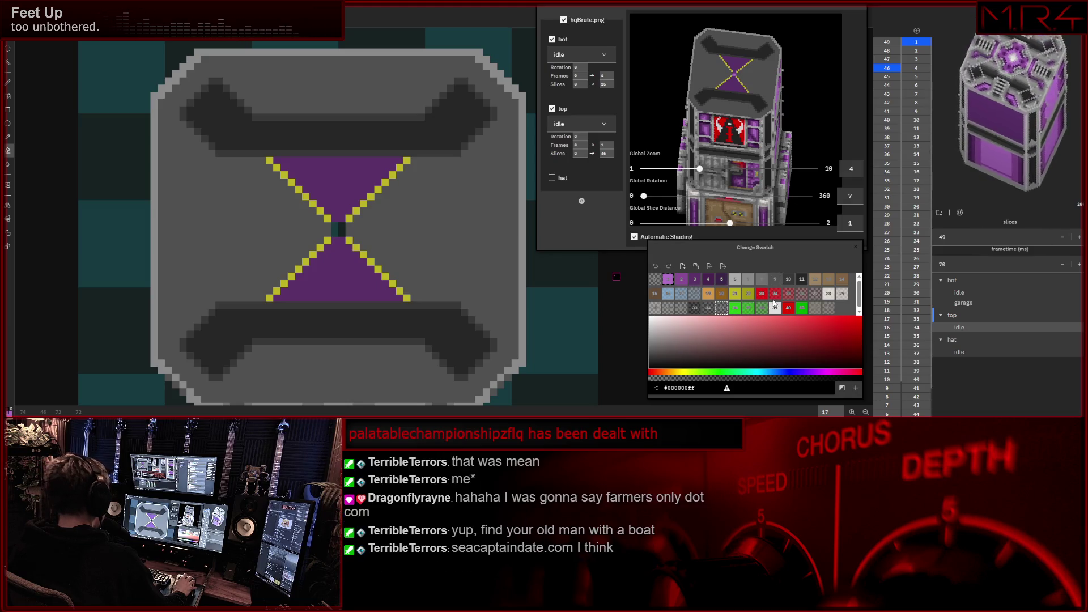
pyautogui.click(801, 293)
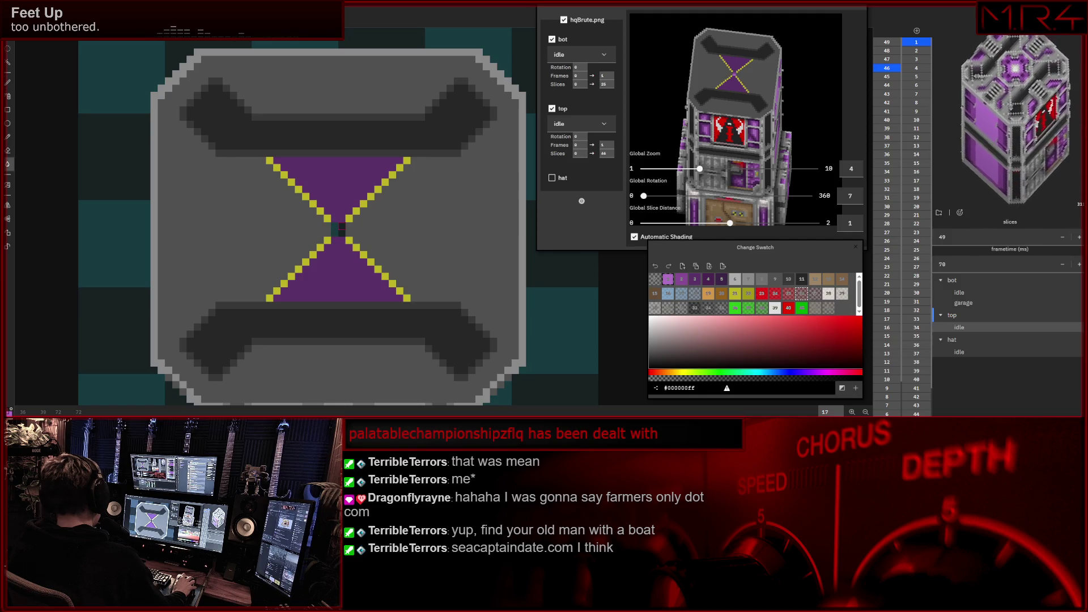
pyautogui.click(342, 220)
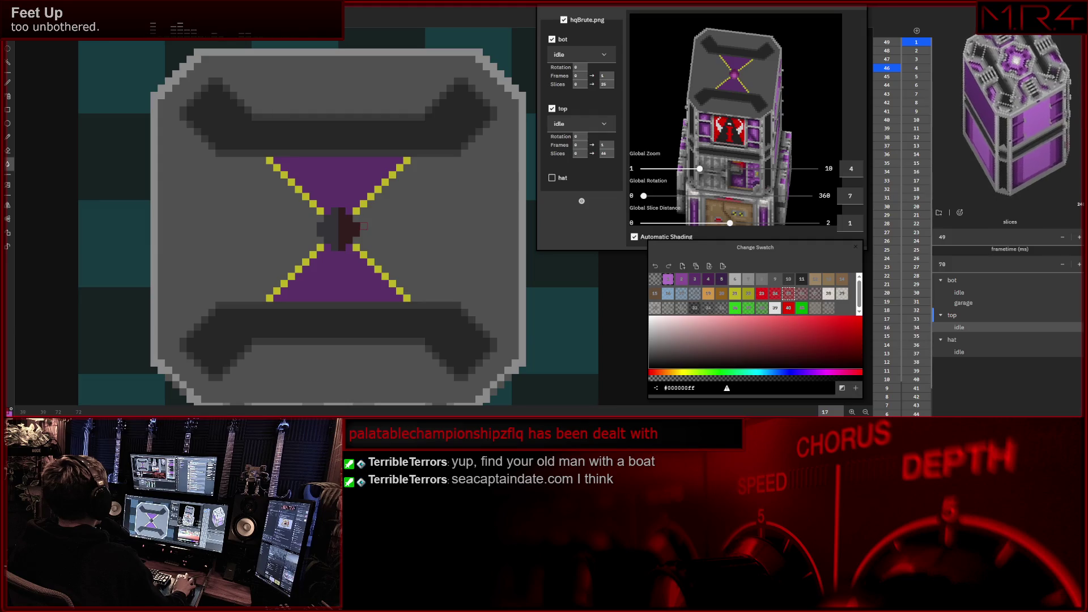
# - Brighten the centre red and pick a dark swatch for the square core with red diamond
pyautogui.click(341, 228)
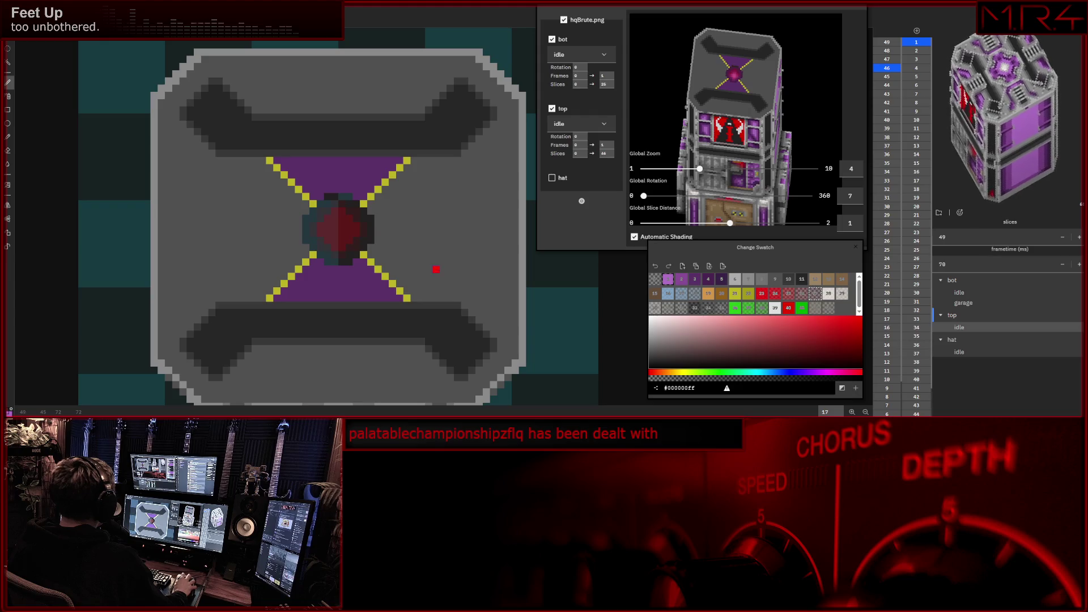
pyautogui.click(722, 307)
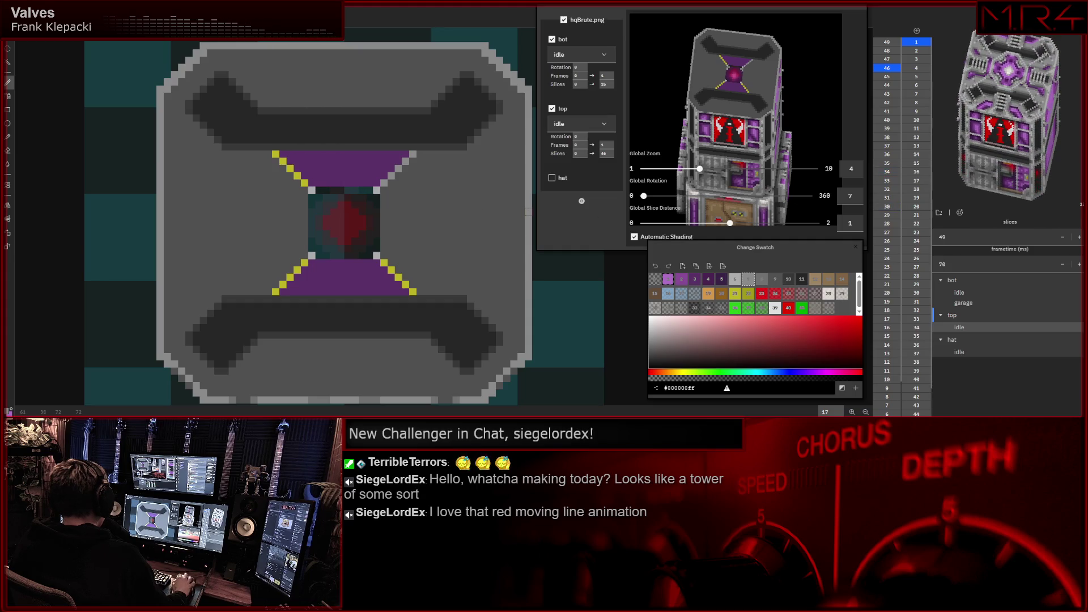
pyautogui.moveTo(370, 228)
pyautogui.mouseDown()
pyautogui.moveTo(388, 223)
pyautogui.moveTo(360, 205)
pyautogui.mouseUp()
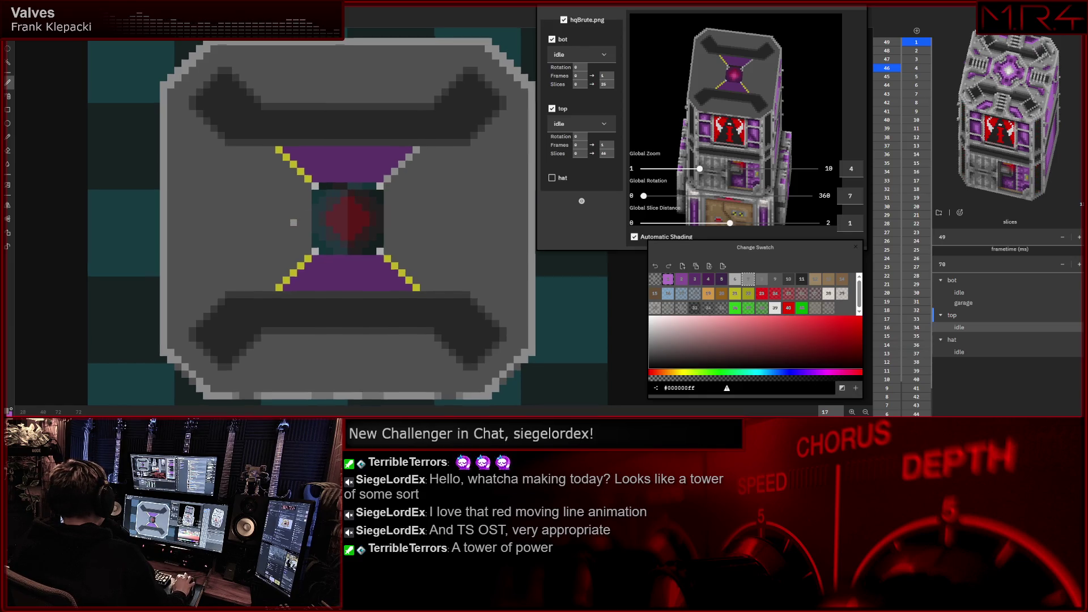
pyautogui.hscroll(-1, 308, 224)
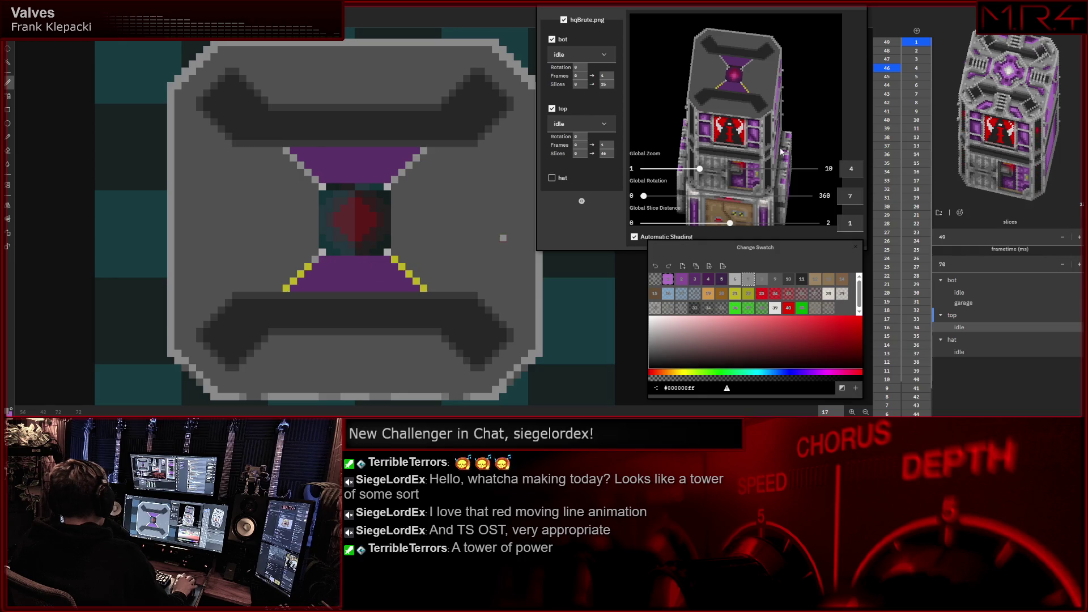
# - Enlarge the tower preview area downward and widen it to the left
pyautogui.moveTo(615, 253); pyautogui.dragTo(614, 349)
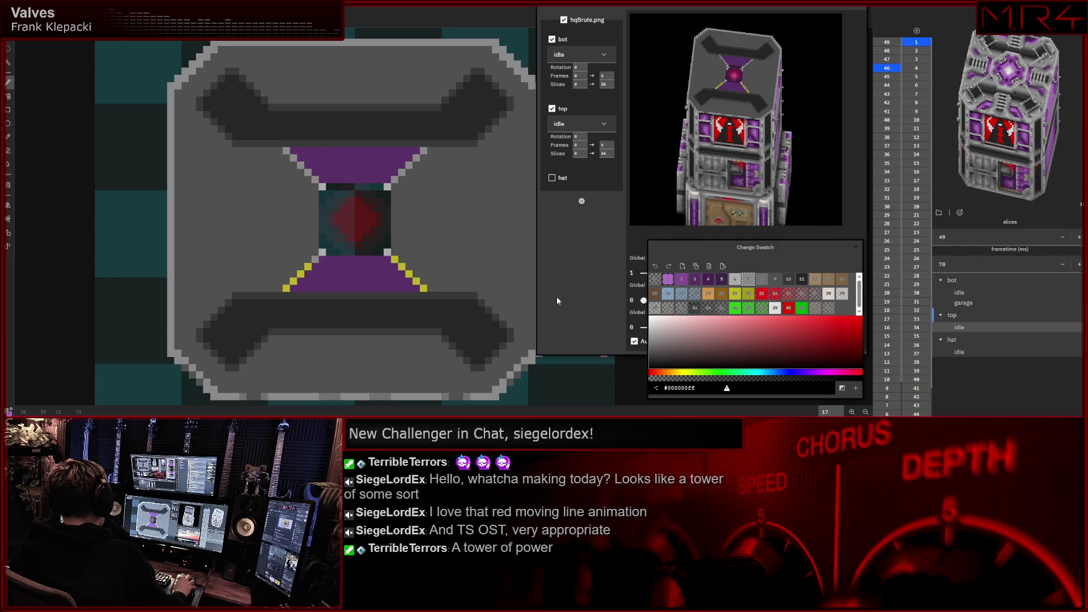
pyautogui.moveTo(537, 246); pyautogui.dragTo(497, 246)
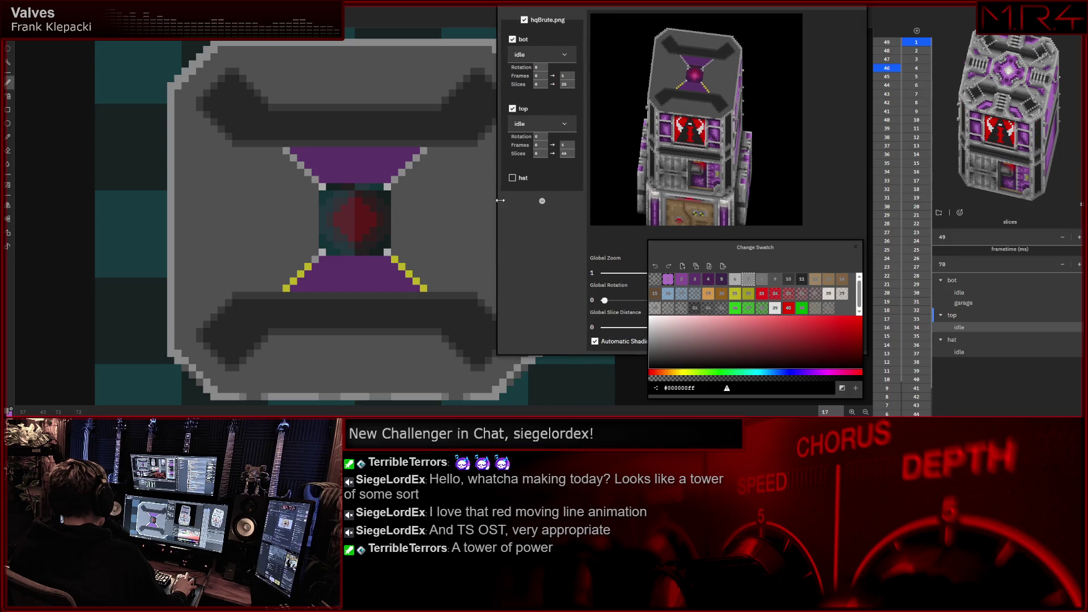
pyautogui.moveTo(500, 202); pyautogui.dragTo(472, 200)
# - Try other slice counts on the top layer, then restore it to 46 slices
pyautogui.press('BackSpace')
pyautogui.write('4')
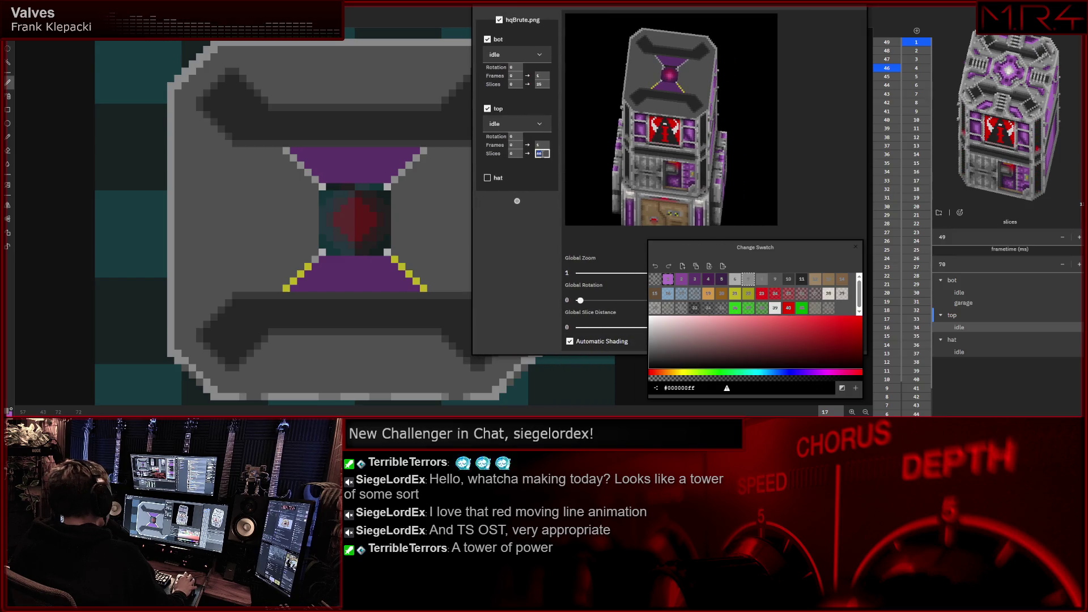
pyautogui.press('Return')
pyautogui.press('Down')
pyautogui.press('Down')
pyautogui.press('Down')
pyautogui.press('Down')
pyautogui.press('Down')
pyautogui.press('Down')
pyautogui.press('Down')
pyautogui.press('Down')
pyautogui.press('Down')
pyautogui.press('Down')
pyautogui.press('Down')
pyautogui.press('Down')
pyautogui.press('Down')
pyautogui.press('Down')
pyautogui.press('Down')
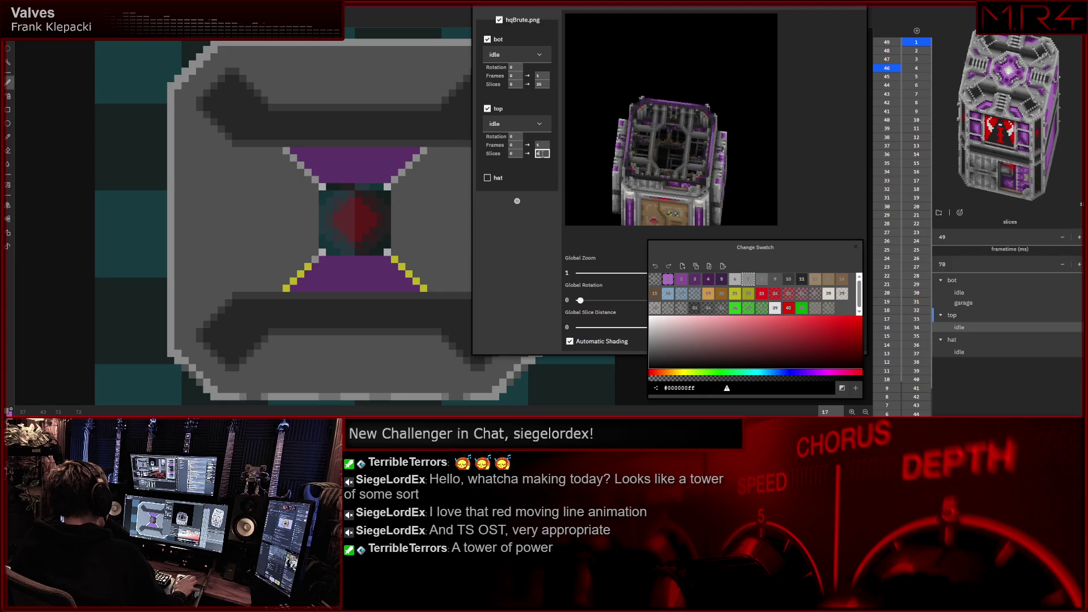
pyautogui.press('Up')
pyautogui.press('Up')
pyautogui.press('Up')
pyautogui.press('Up')
pyautogui.press('Up')
pyautogui.press('Up')
pyautogui.press('Up')
pyautogui.press('Up')
pyautogui.press('Up')
pyautogui.press('Up')
pyautogui.press('Up')
pyautogui.press('Up')
pyautogui.press('Up')
pyautogui.press('Up')
pyautogui.press('Up')
pyautogui.press('Up')
pyautogui.press('Up')
pyautogui.press('Up')
pyautogui.press('Up')
pyautogui.press('Up')
pyautogui.press('Up')
pyautogui.press('Up')
pyautogui.press('Up')
pyautogui.press('Up')
pyautogui.press('Up')
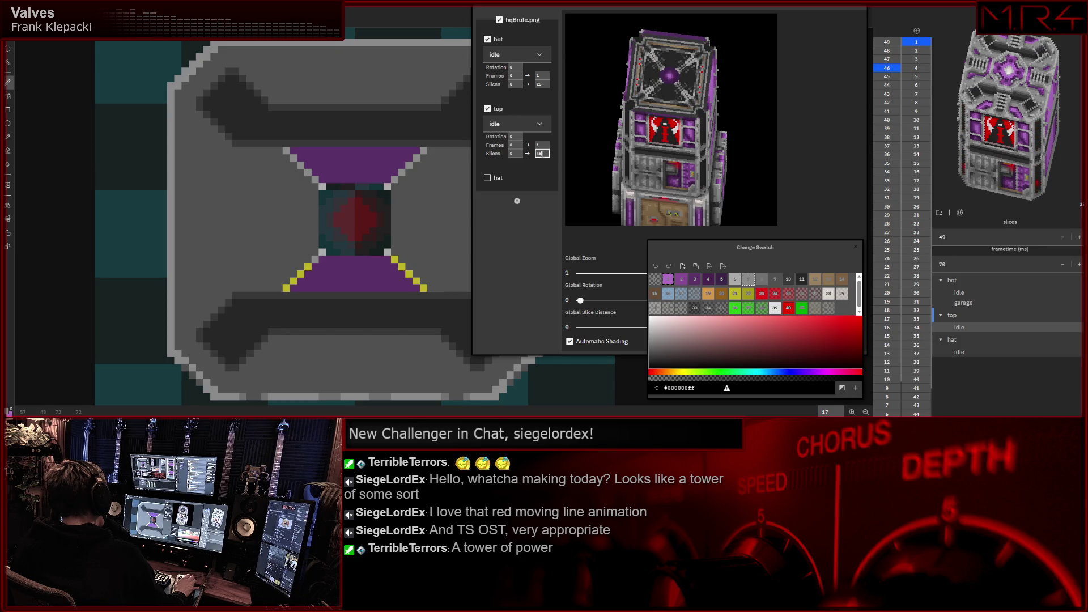
pyautogui.press('Up')
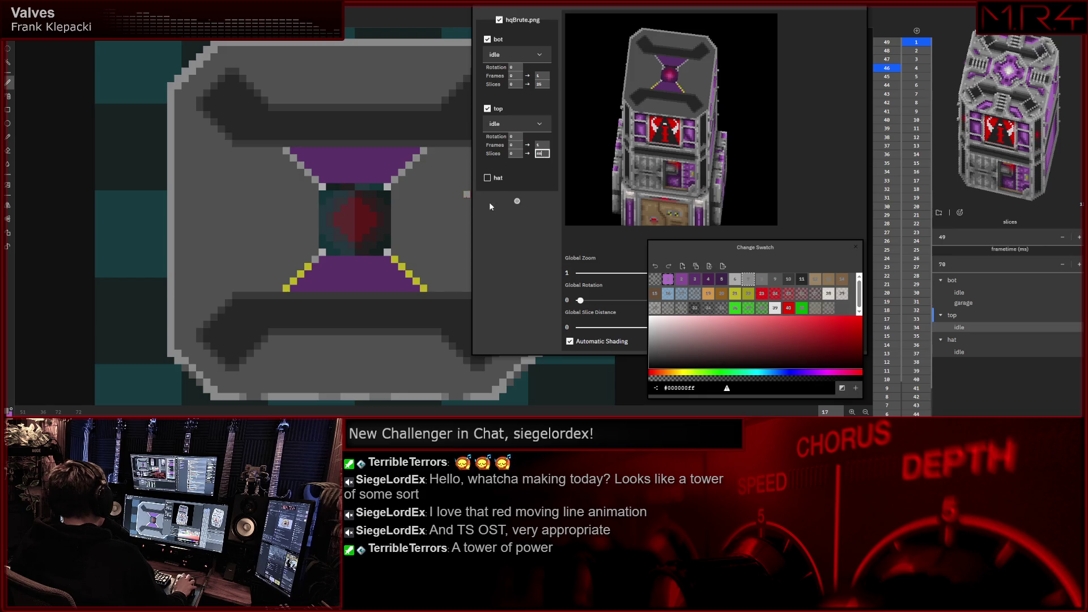
pyautogui.press('Return')
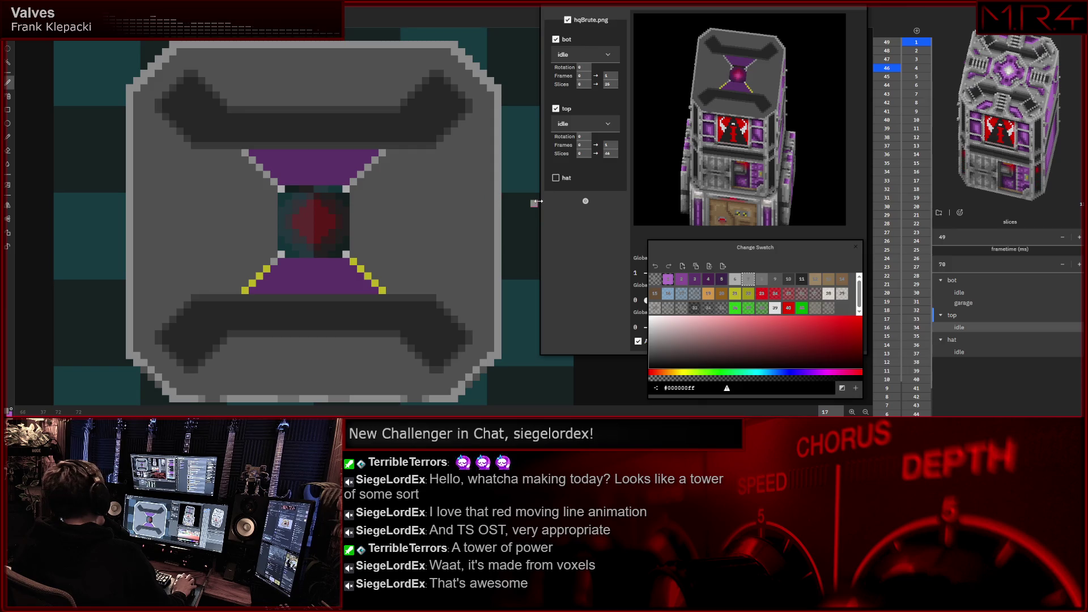
# - Widen the tower preview area, then narrow it back beside the roof slice
pyautogui.moveTo(540, 201); pyautogui.dragTo(493, 199)
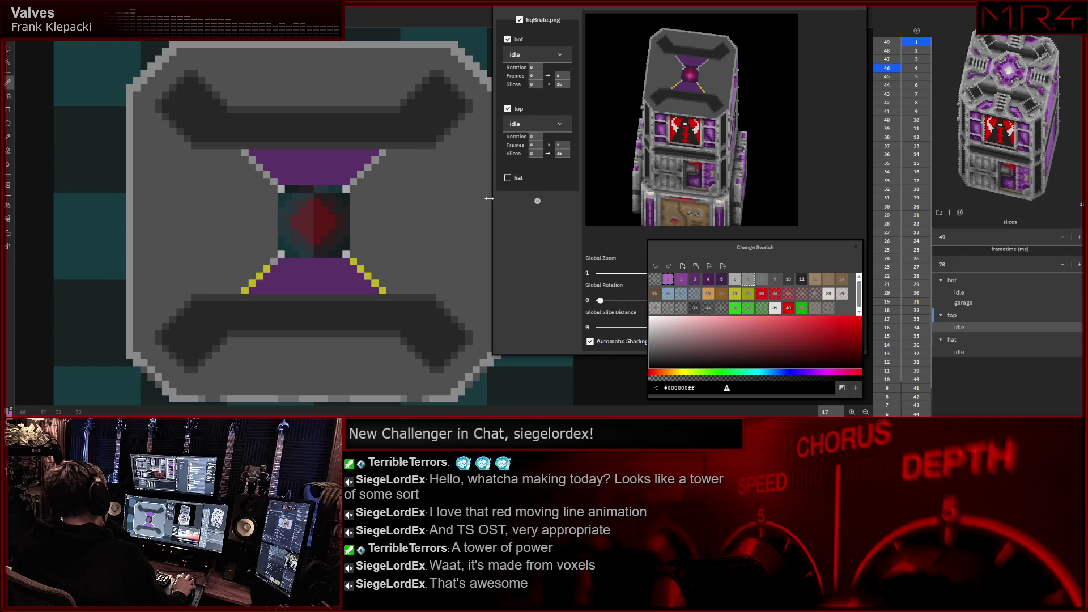
pyautogui.moveTo(489, 199); pyautogui.dragTo(482, 198)
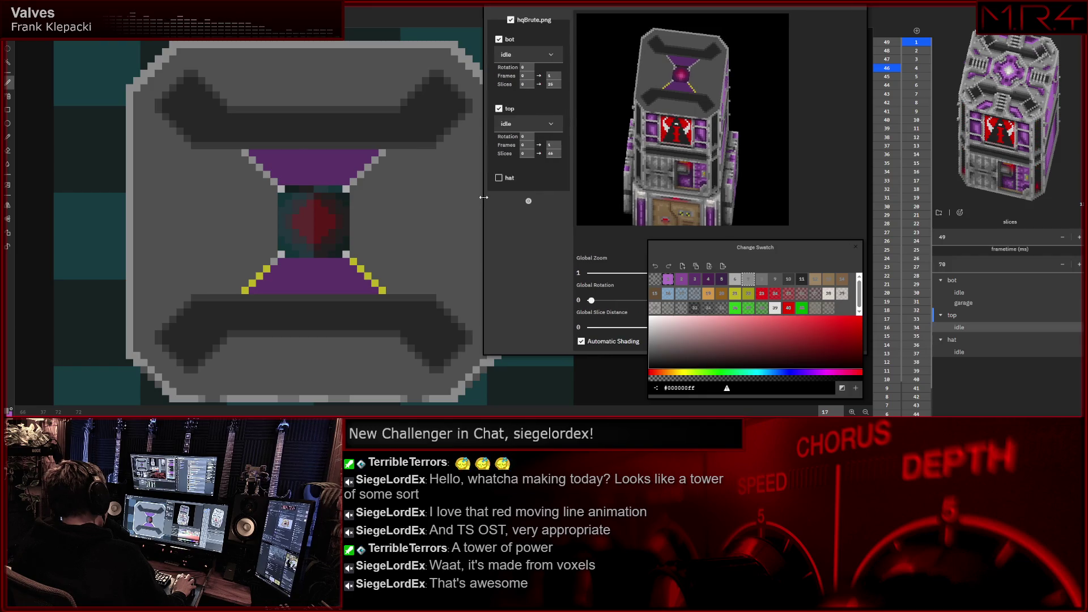
pyautogui.moveTo(483, 198); pyautogui.dragTo(526, 194)
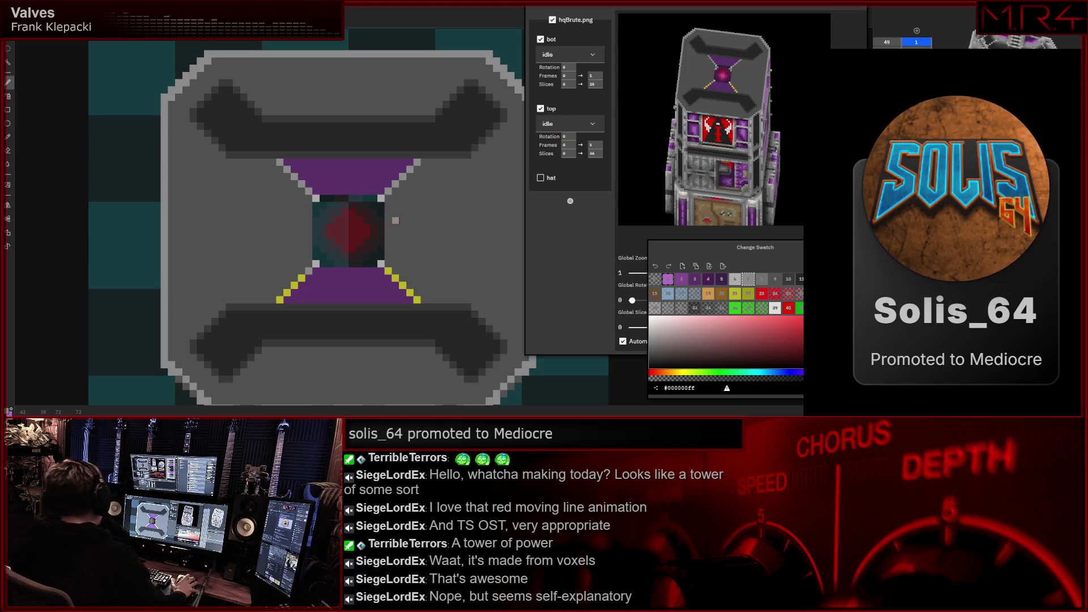
pyautogui.scroll(1, 437, 195)
pyautogui.scroll(-1, 440, 166)
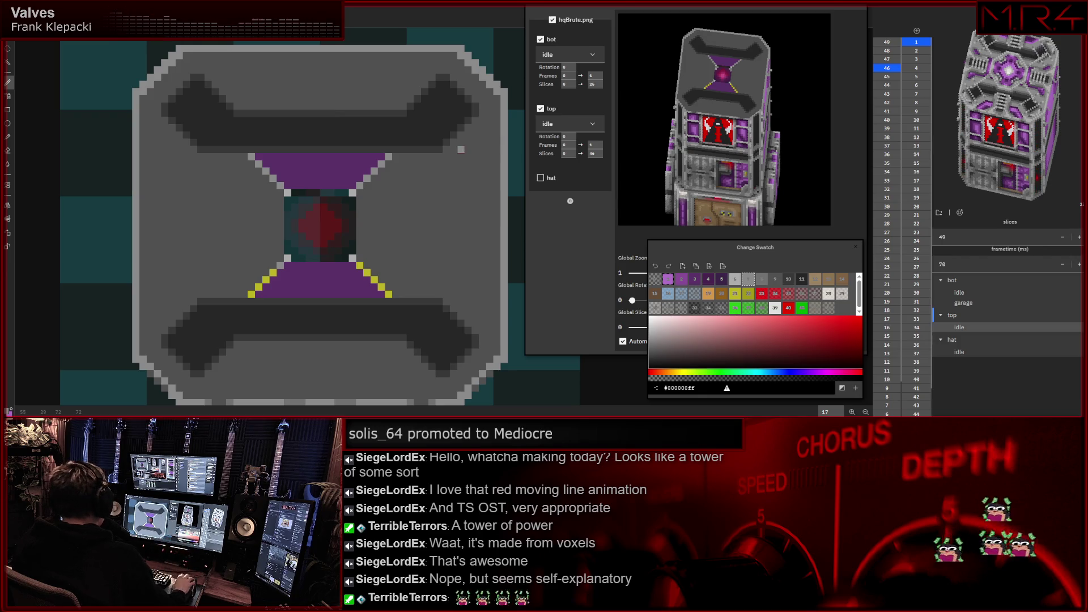
pyautogui.scroll(1, 424, 150)
pyautogui.scroll(-1, 424, 150)
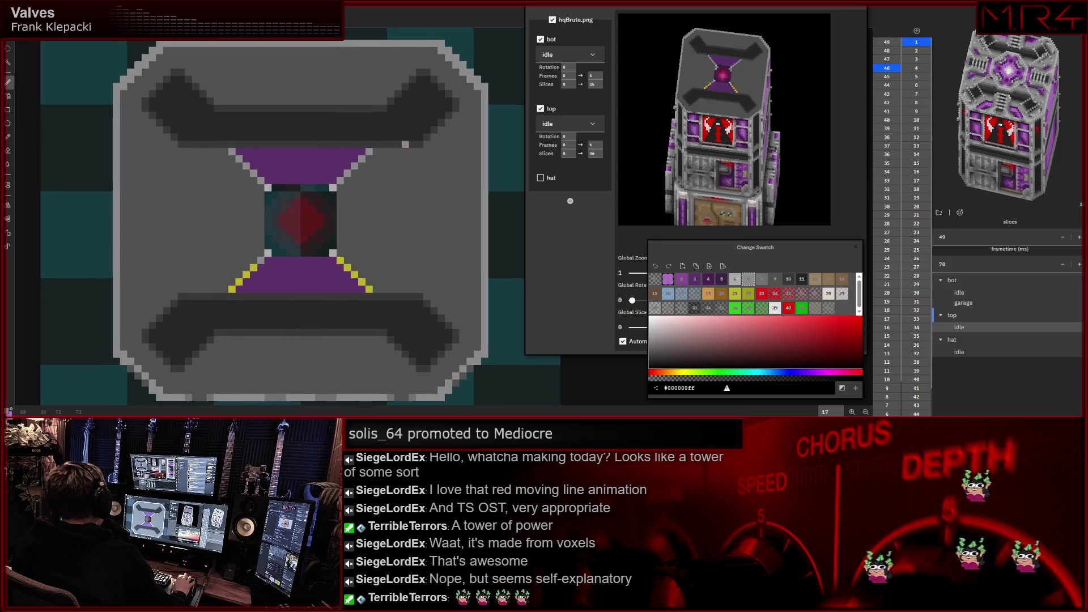
pyautogui.scroll(1, 419, 146)
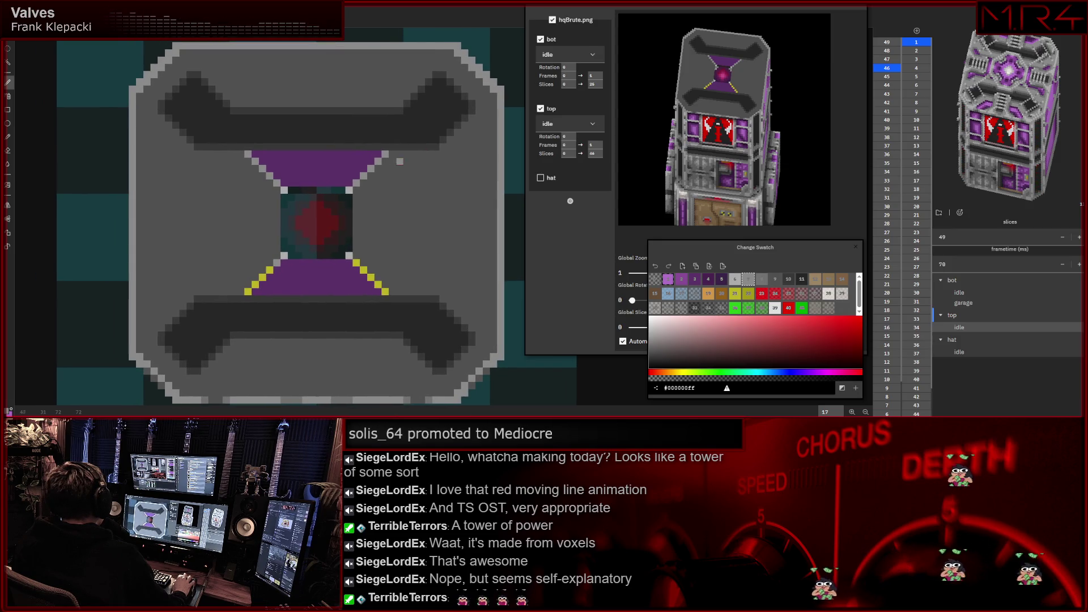
pyautogui.scroll(-1, 386, 155)
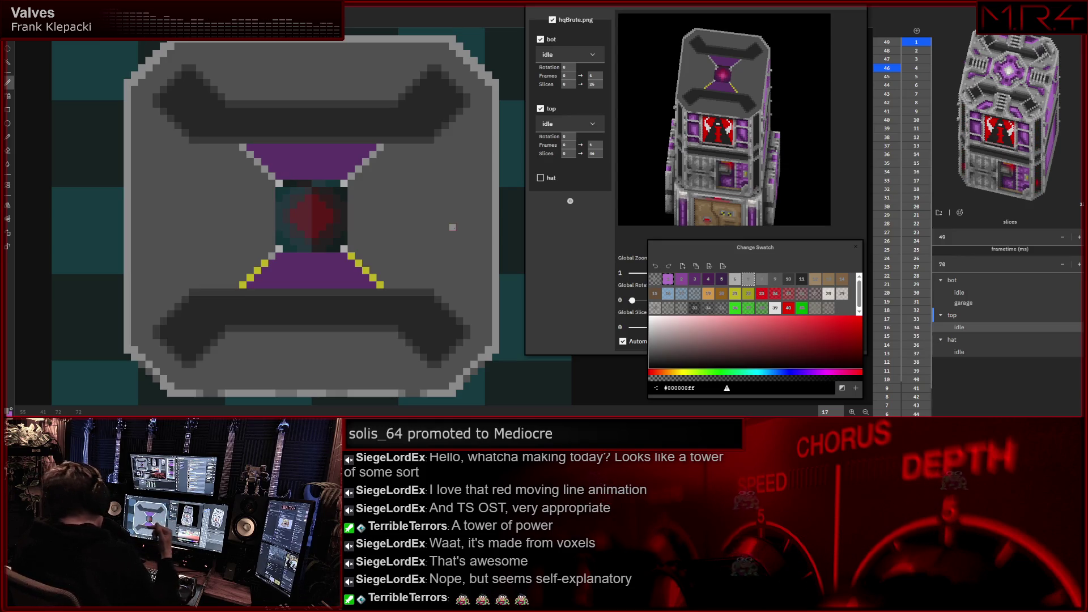
pyautogui.moveTo(424, 182); pyautogui.dragTo(399, 183)
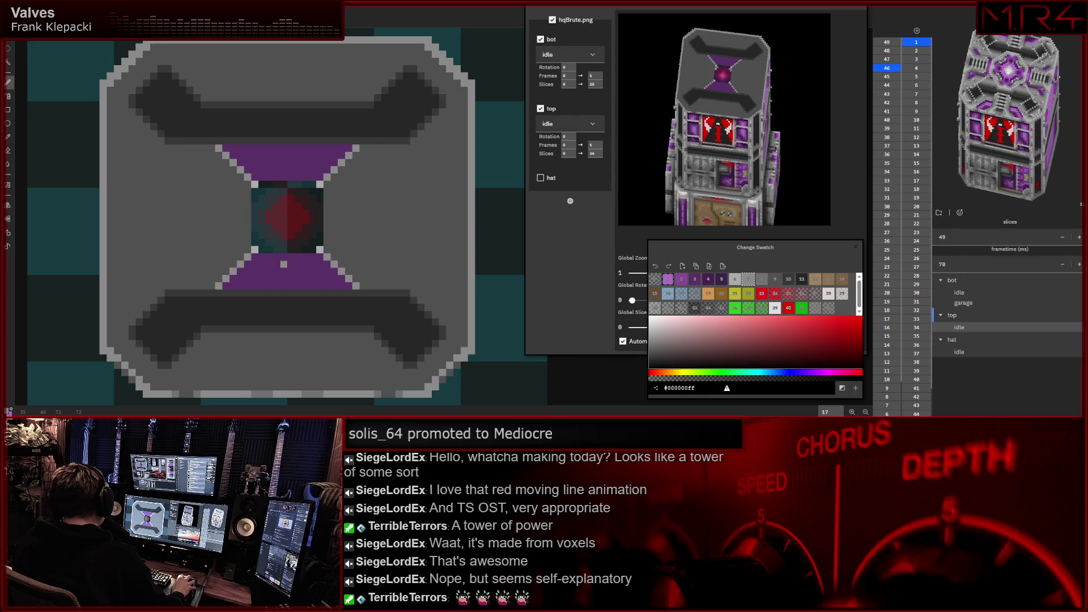
# - Nudge the roof slice view while repainting the yellow diagonals light grey
pyautogui.moveTo(349, 264); pyautogui.dragTo(365, 272)
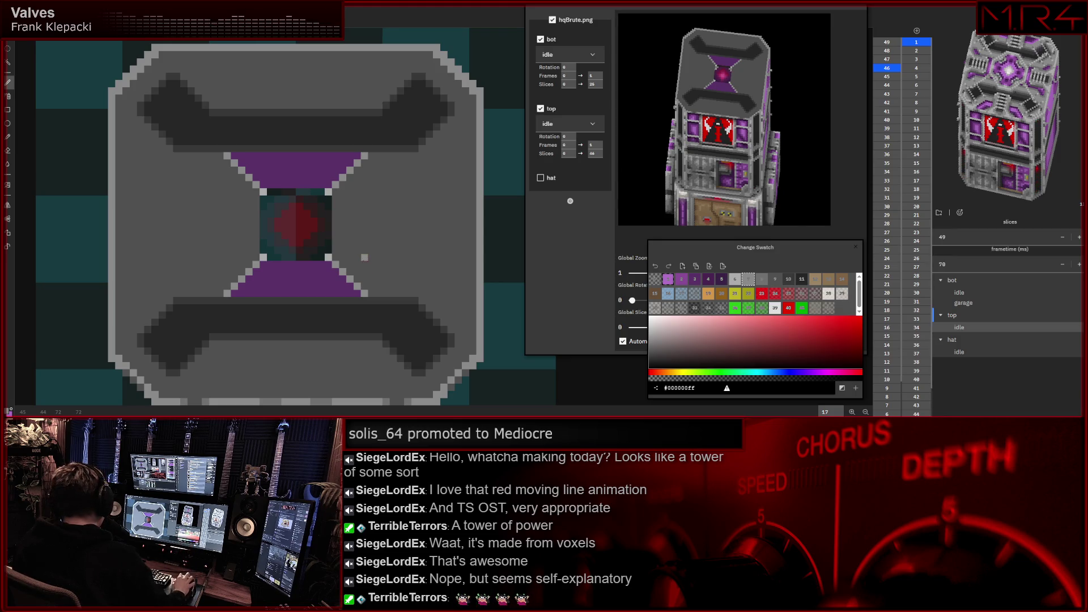
pyautogui.moveTo(364, 257); pyautogui.dragTo(384, 251)
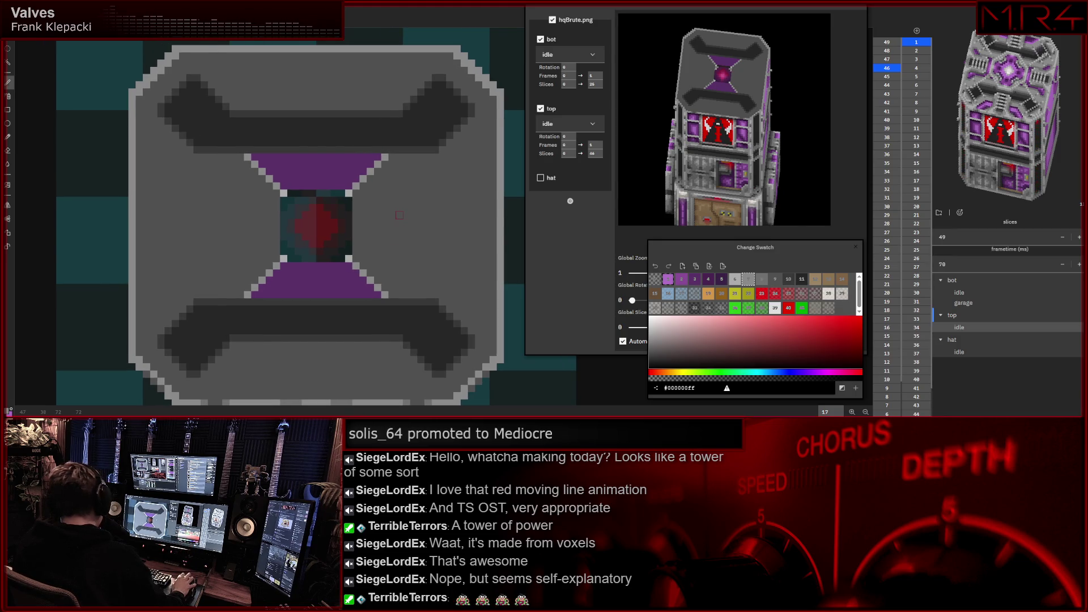
# - Bucket-fill the upper and lower purple trapezoids grey, leaving thin grey struts
pyautogui.click(298, 164)
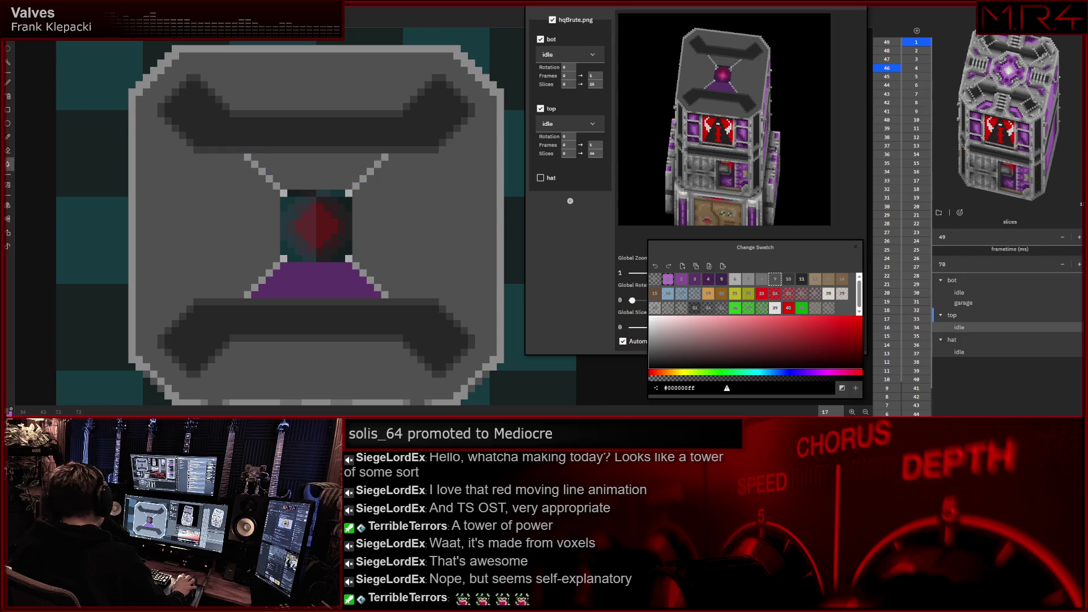
pyautogui.click(305, 272)
pyautogui.moveTo(305, 272); pyautogui.dragTo(330, 276)
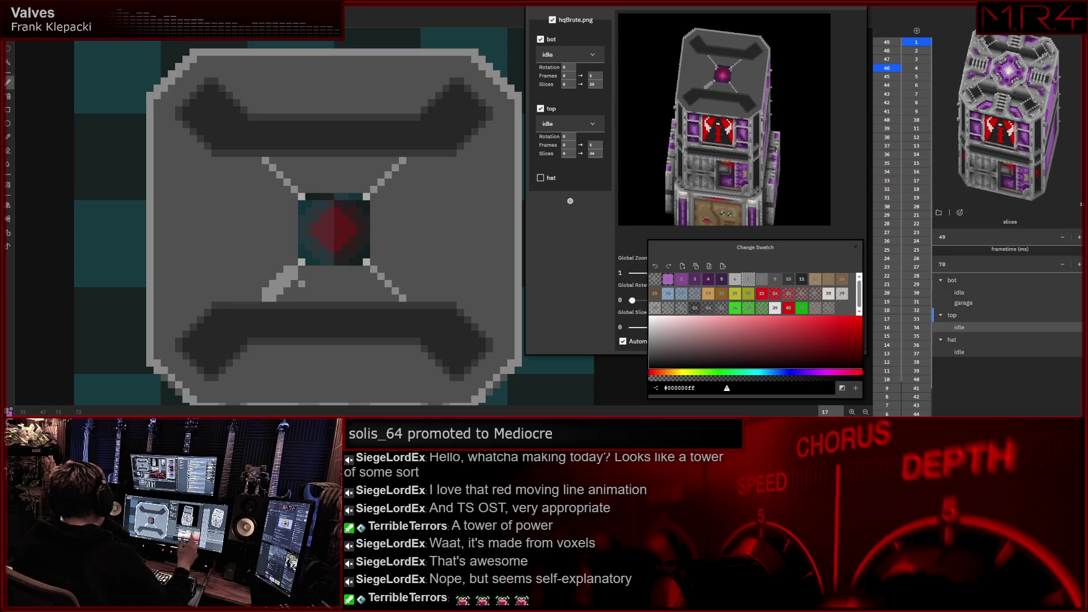
pyautogui.moveTo(273, 292); pyautogui.dragTo(278, 301)
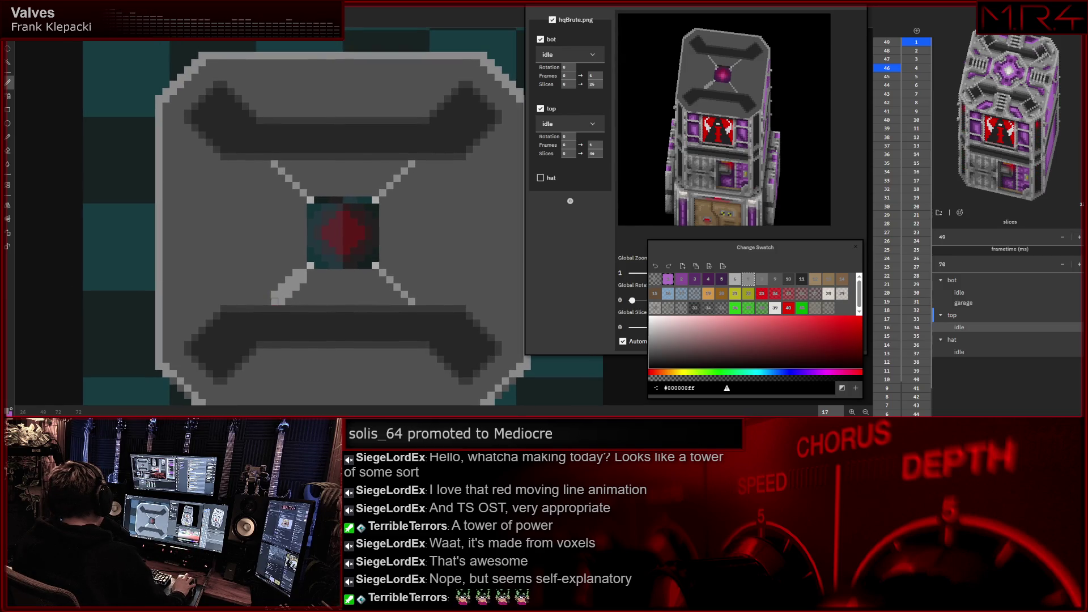
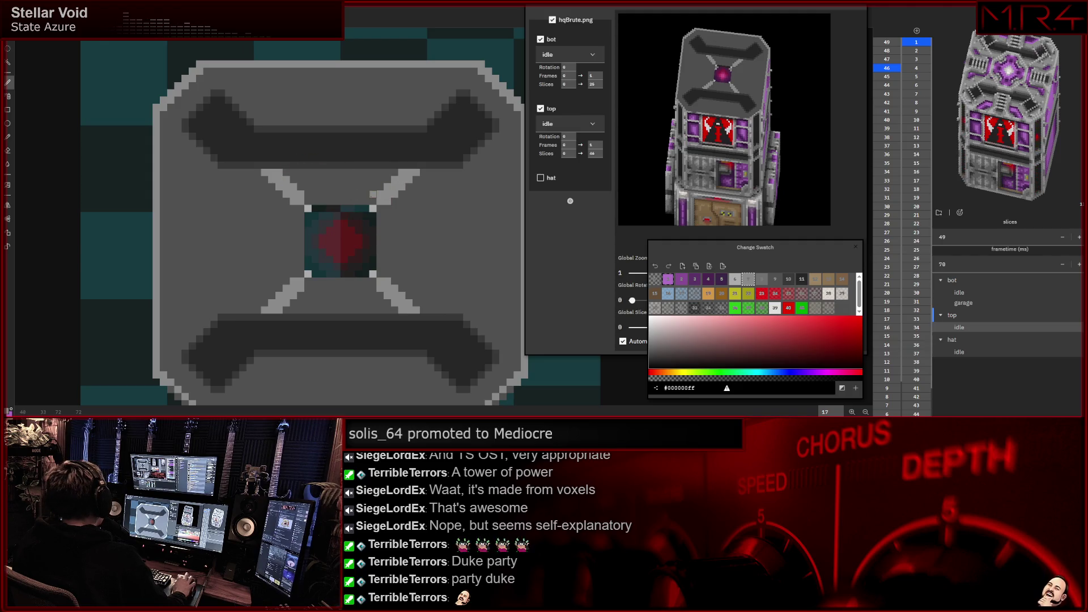
# - Cover the outer ends of all four diagonal struts in body grey, undoing a stray dark-red stroke
pyautogui.moveTo(388, 201); pyautogui.dragTo(394, 190)
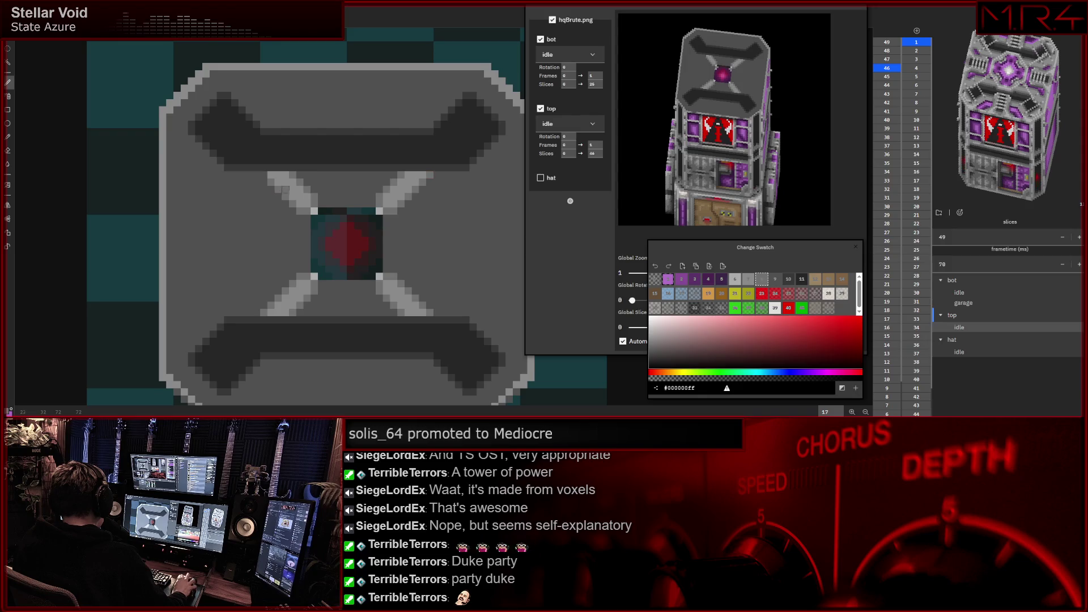
pyautogui.scroll(1, 393, 253)
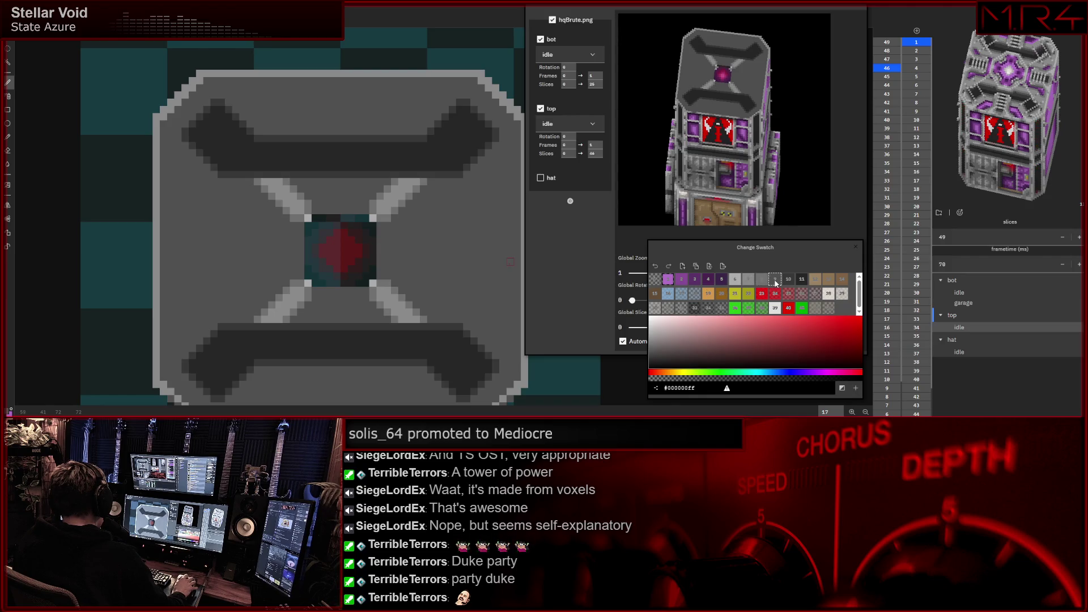
pyautogui.click(264, 181)
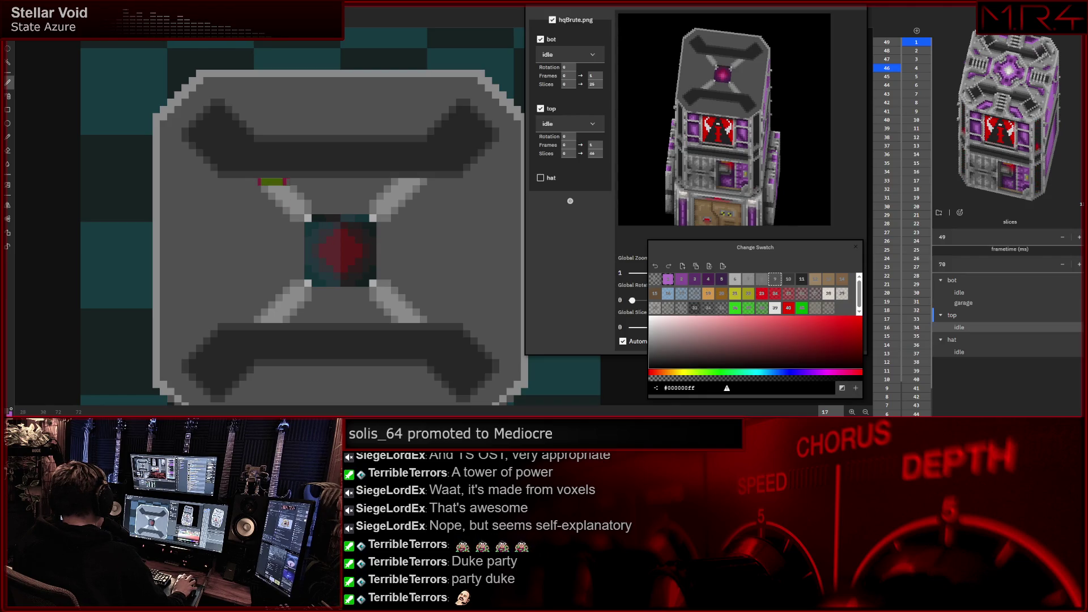
pyautogui.moveTo(387, 181); pyautogui.dragTo(422, 180)
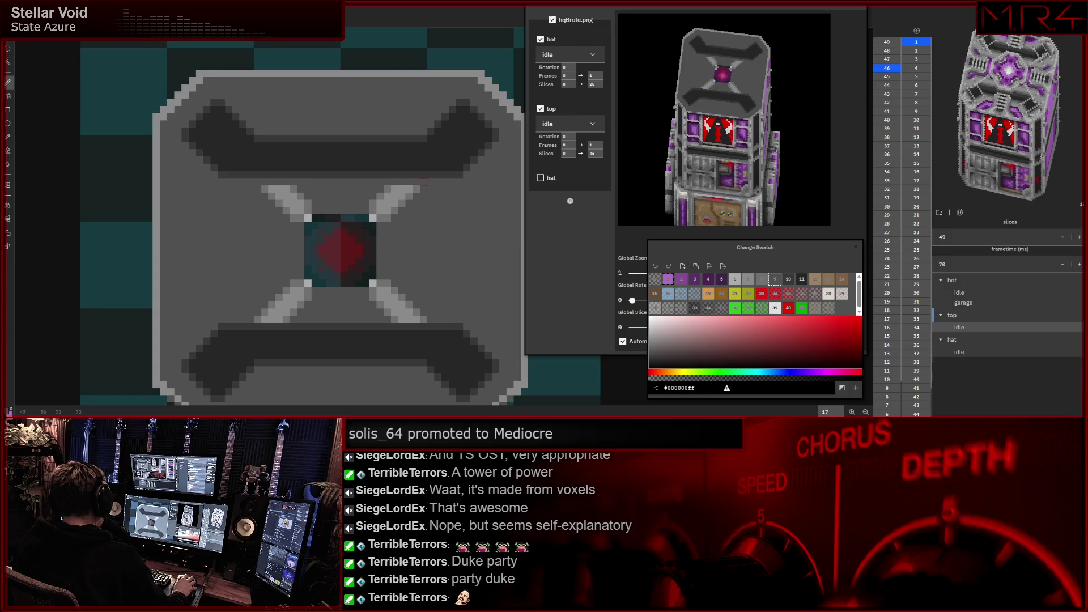
pyautogui.moveTo(395, 319); pyautogui.dragTo(426, 319)
pyautogui.moveTo(257, 319); pyautogui.dragTo(297, 320)
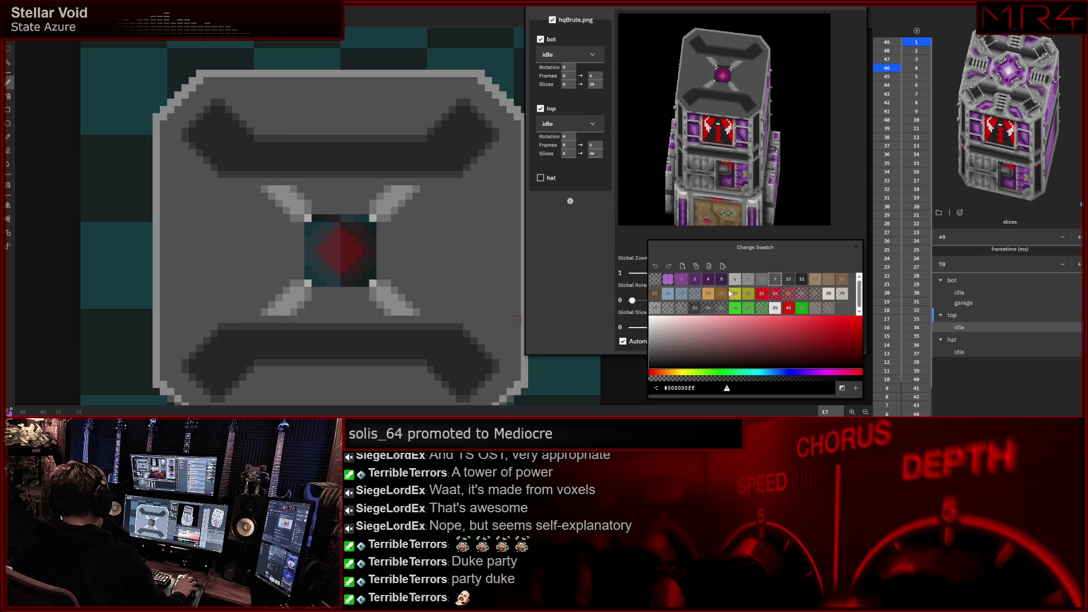
pyautogui.moveTo(301, 313); pyautogui.dragTo(381, 313)
pyautogui.hotkey('ctrl', 'z')
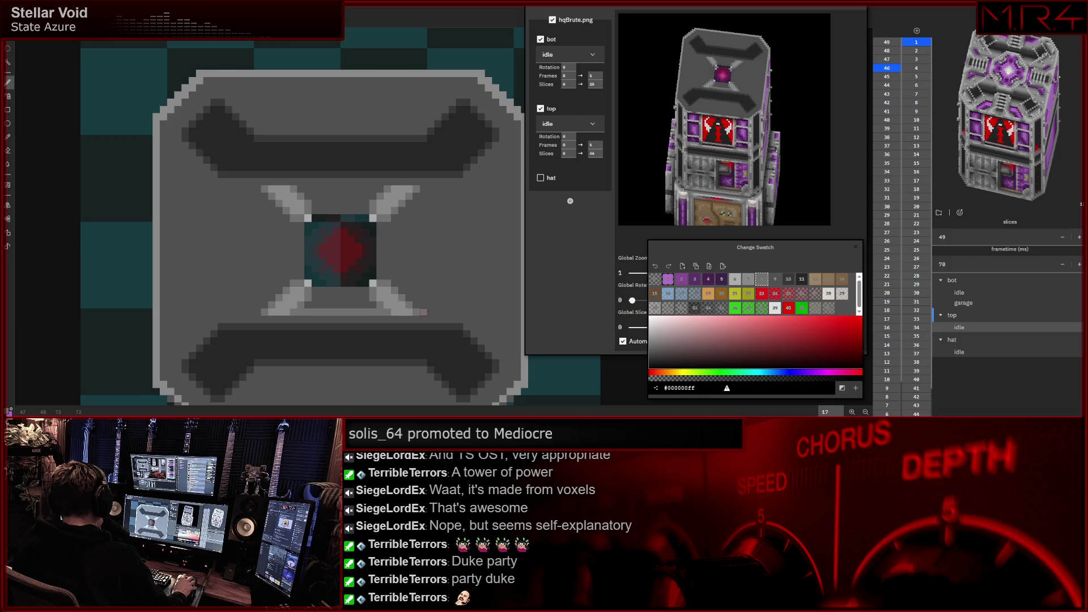
# - Outline the inset rectangular panel around the red core and start filling its left region lighter grey
pyautogui.keyDown('shift'); pyautogui.click(452, 202); pyautogui.keyUp('shift')
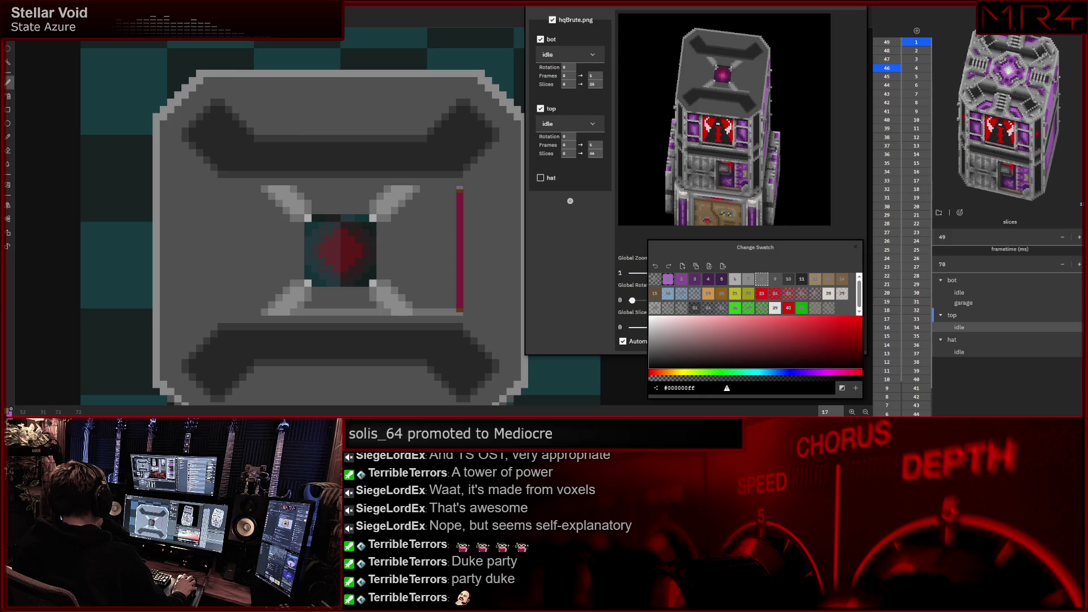
pyautogui.hotkey('ctrl', 'z')
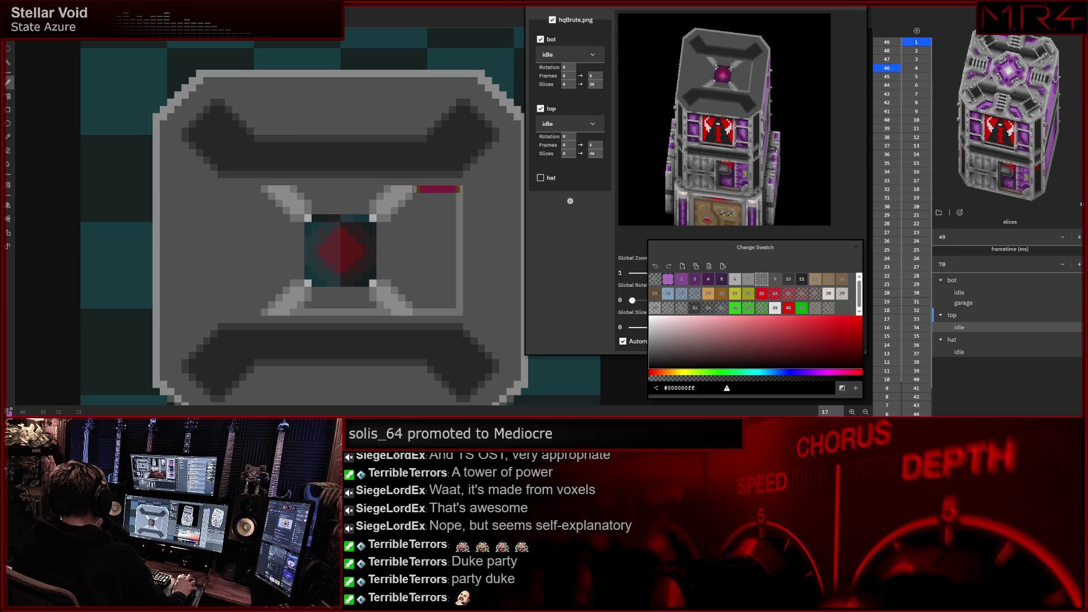
pyautogui.moveTo(389, 188); pyautogui.dragTo(294, 188)
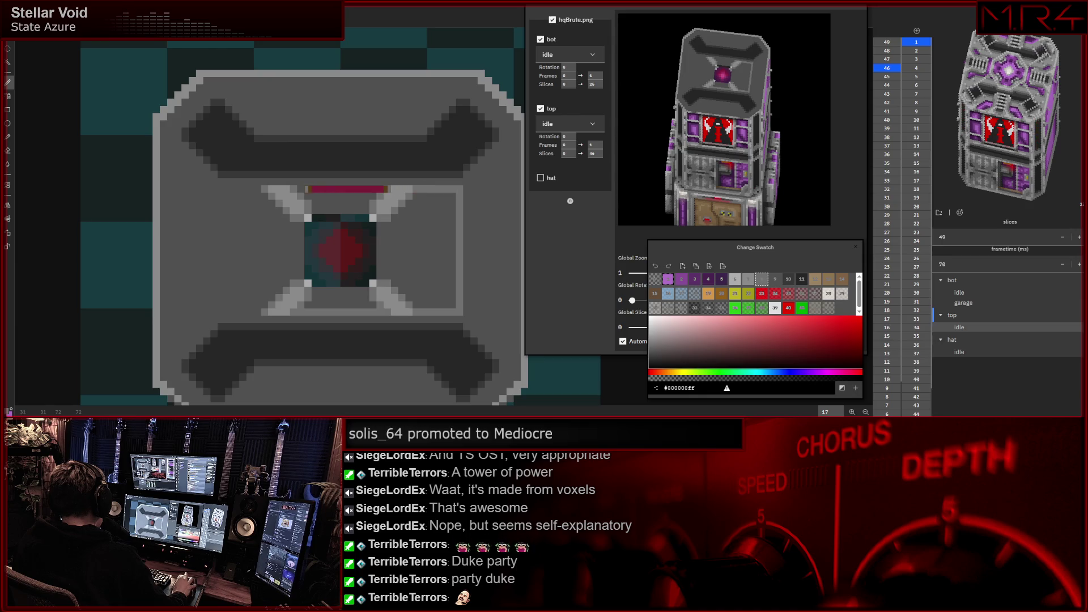
pyautogui.hotkey('ctrl', 'z')
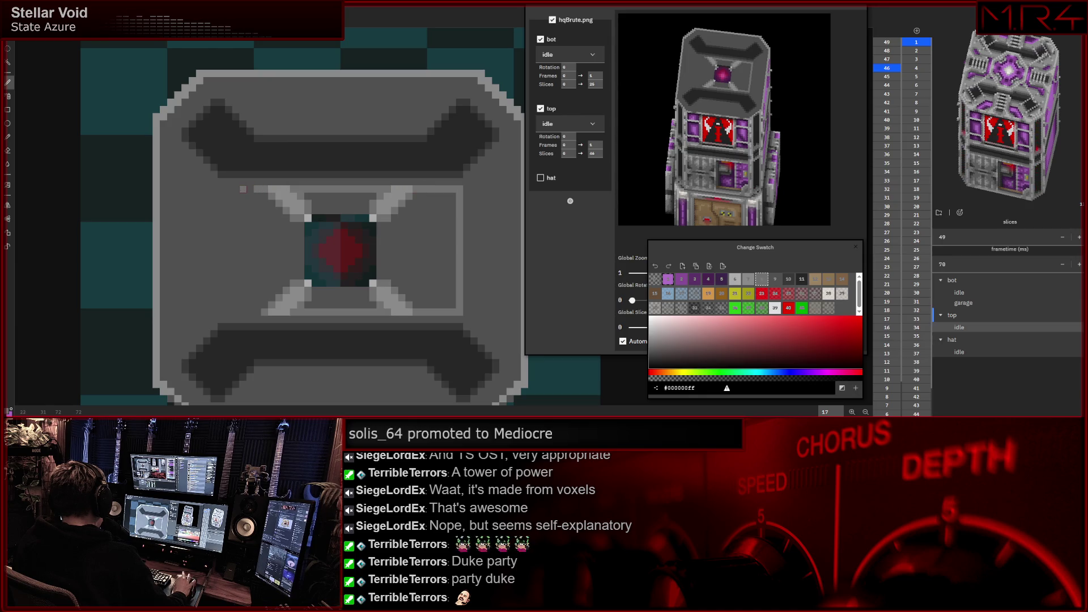
pyautogui.moveTo(257, 189)
pyautogui.mouseDown()
pyautogui.moveTo(230, 189)
pyautogui.moveTo(221, 312)
pyautogui.moveTo(259, 311)
pyautogui.mouseUp()
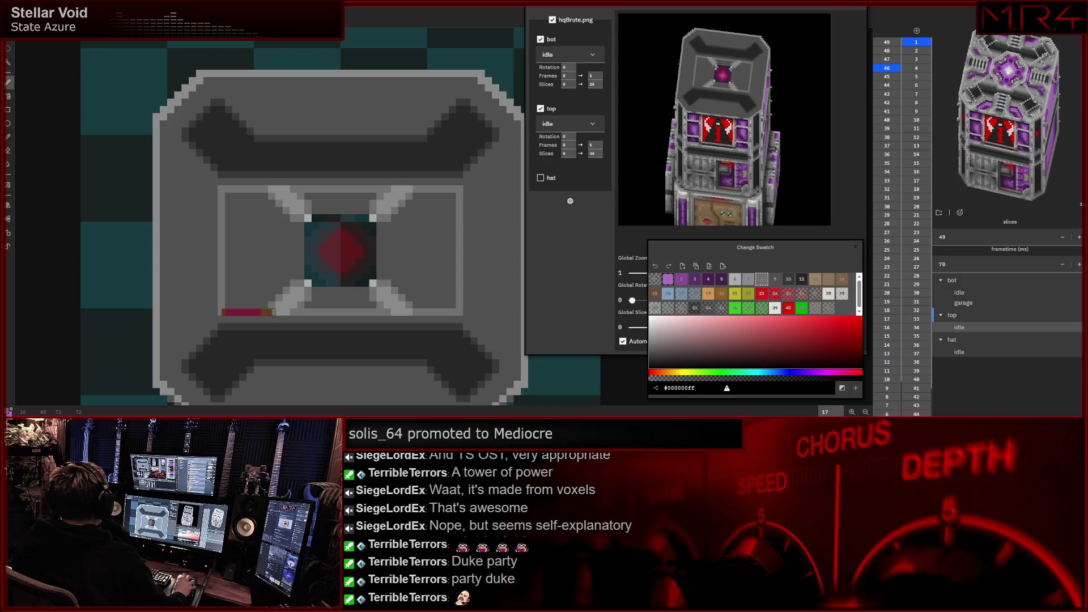
pyautogui.hotkey('ctrl', 'z')
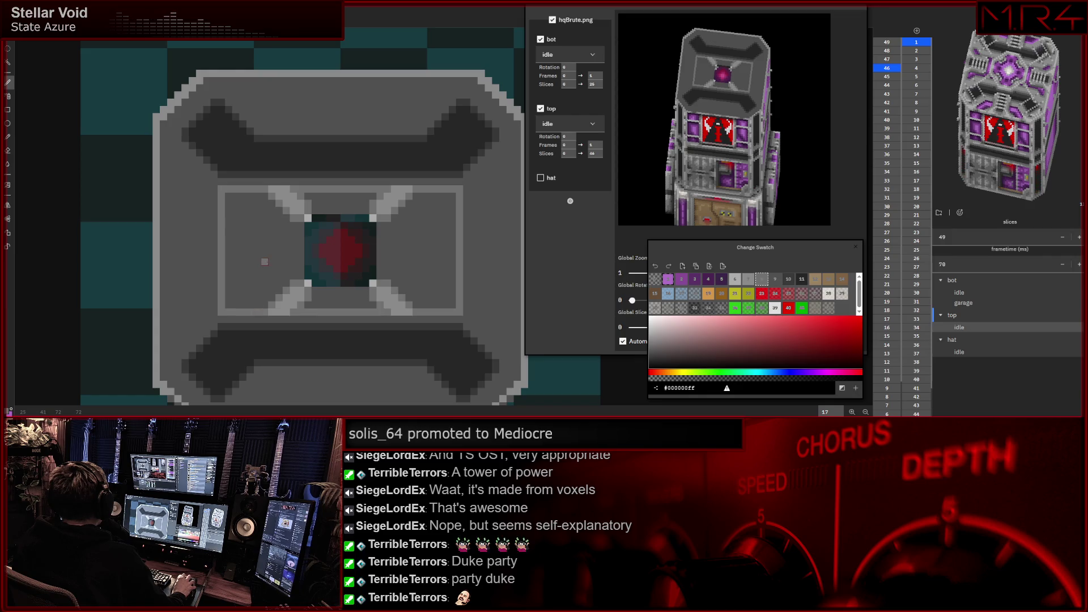
pyautogui.press('[')
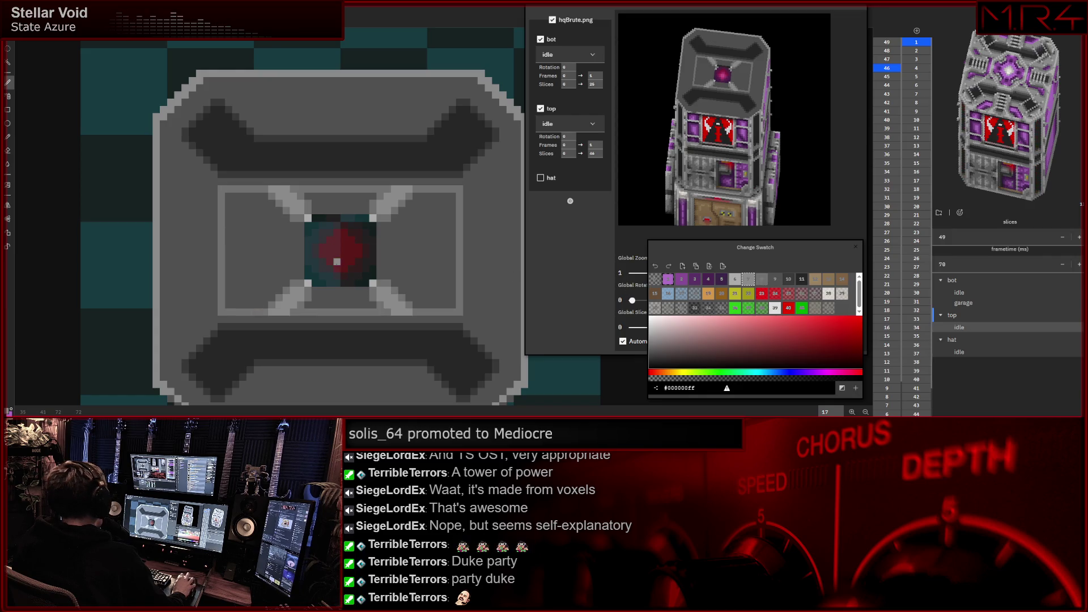
pyautogui.click(265, 246)
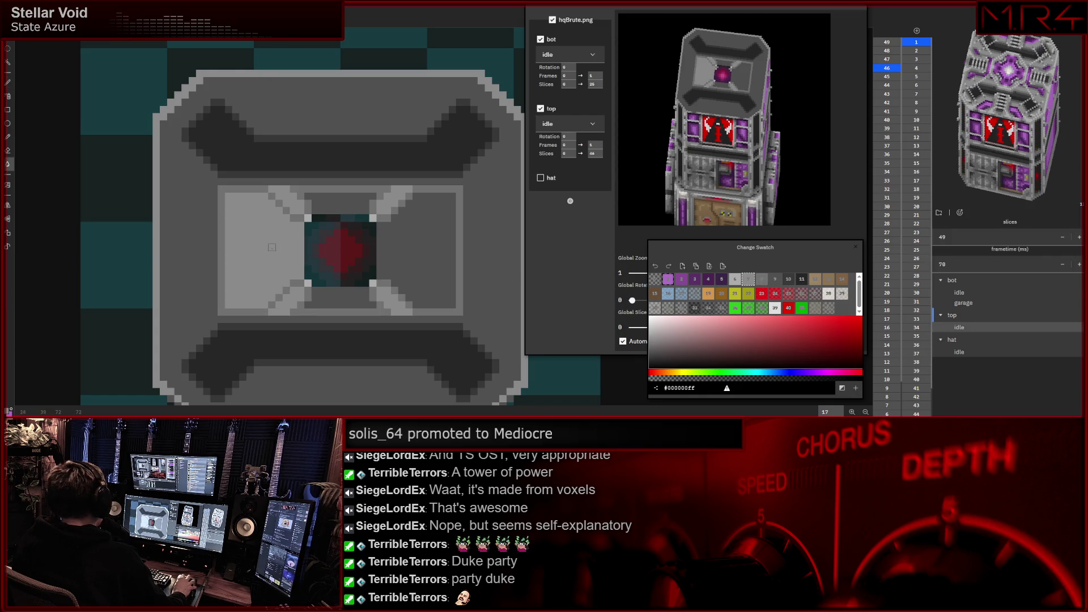
# - Bucket-fill the right panel and the strips above and below the core light grey, then return to the pencil
pyautogui.click(423, 248)
pyautogui.click(340, 204)
pyautogui.click(340, 297)
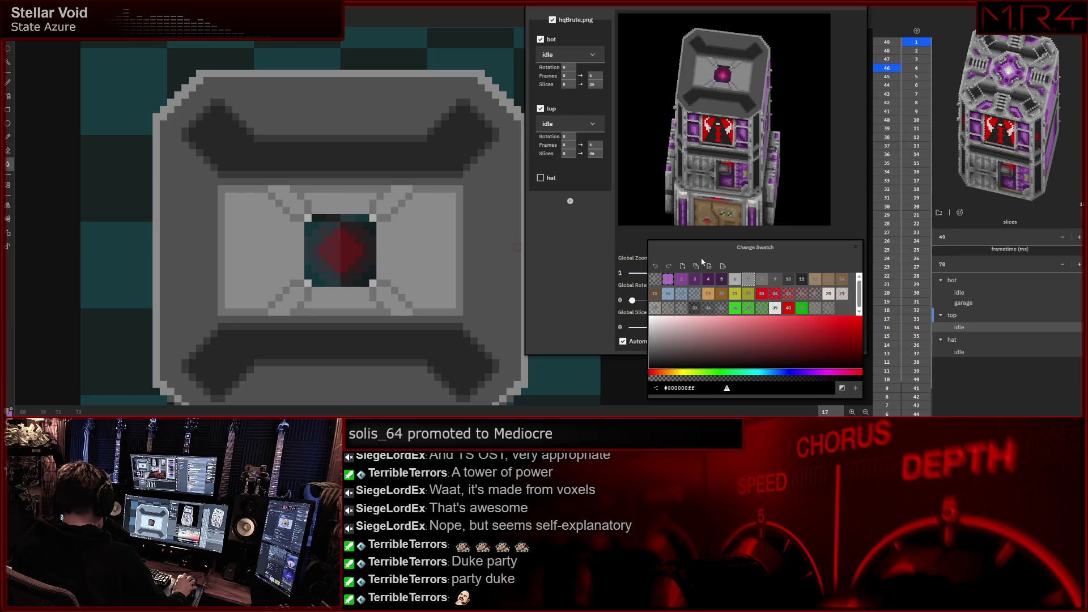
pyautogui.click(772, 284)
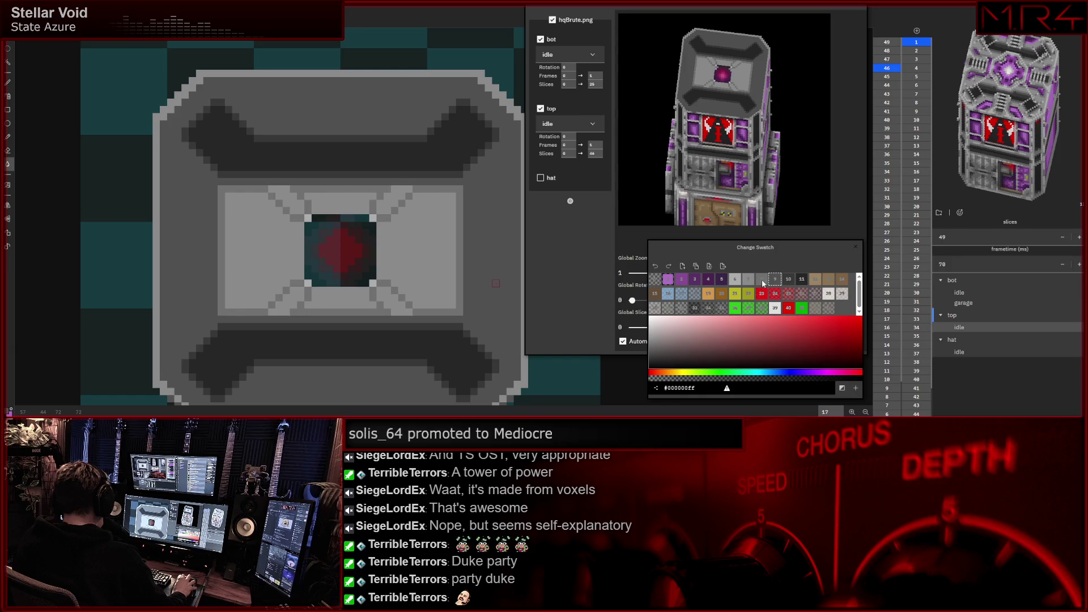
pyautogui.press('b')
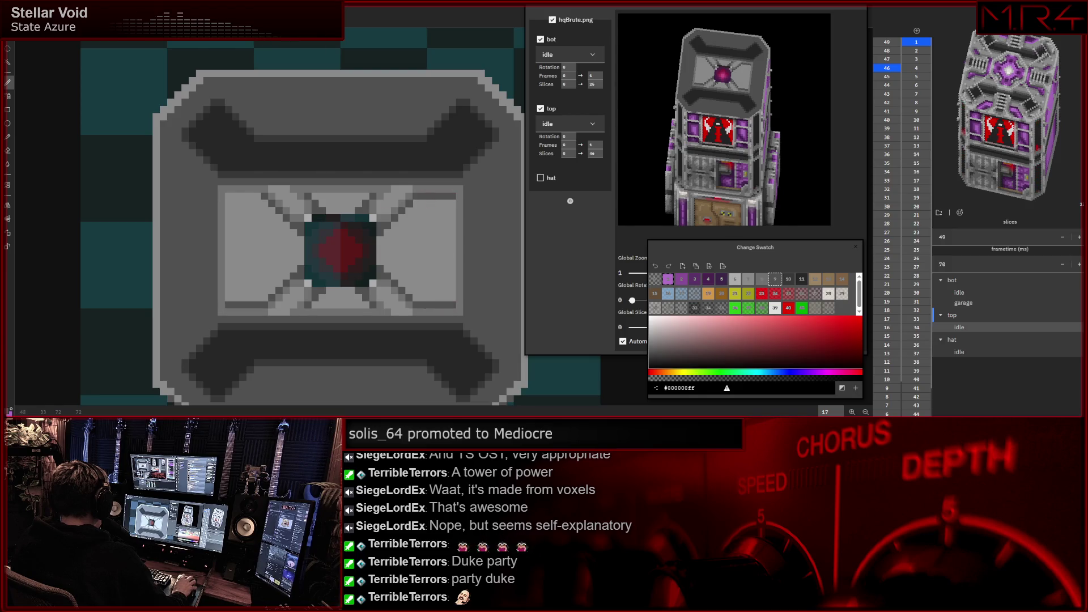
# - Add a short stroke on the upper-left panel and step down to slice 45 with the purple core
pyautogui.moveTo(251, 195); pyautogui.dragTo(236, 195)
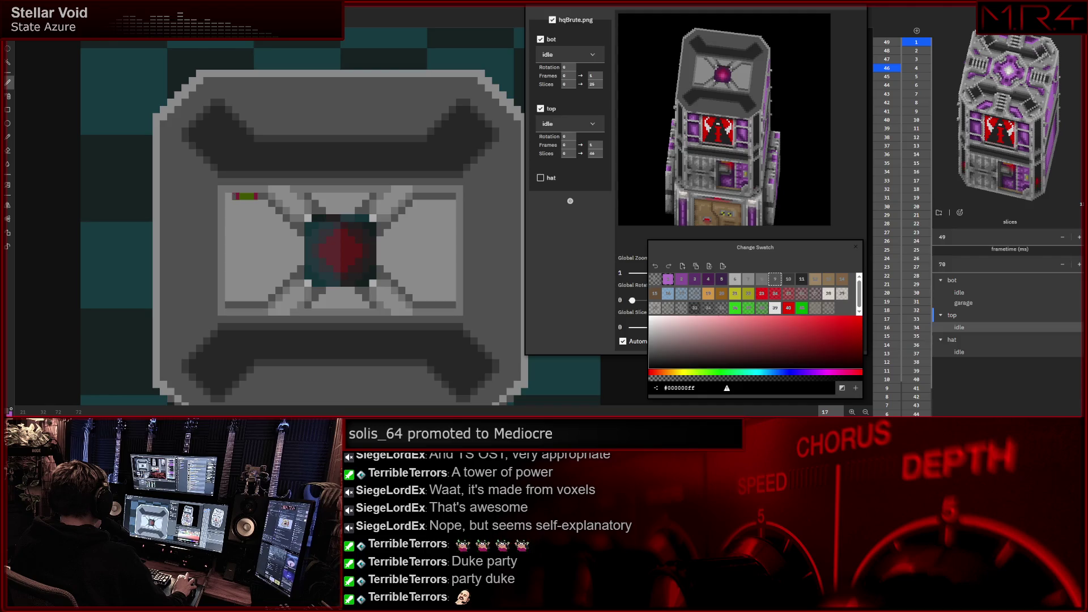
pyautogui.press('Down')
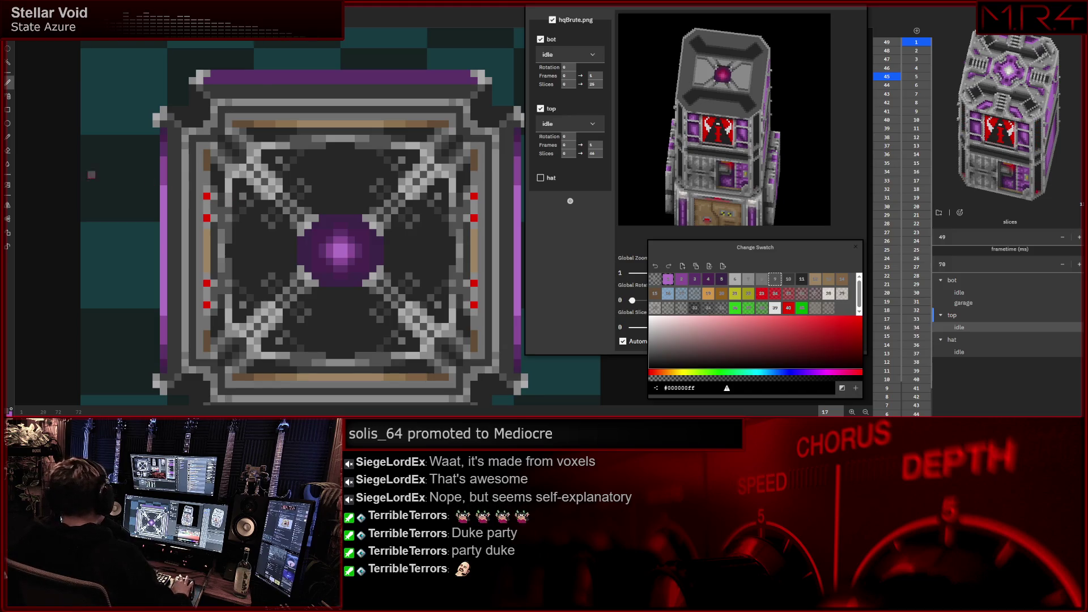
pyautogui.hscroll(1, 298, 221)
pyautogui.hscroll(1, 332, 247)
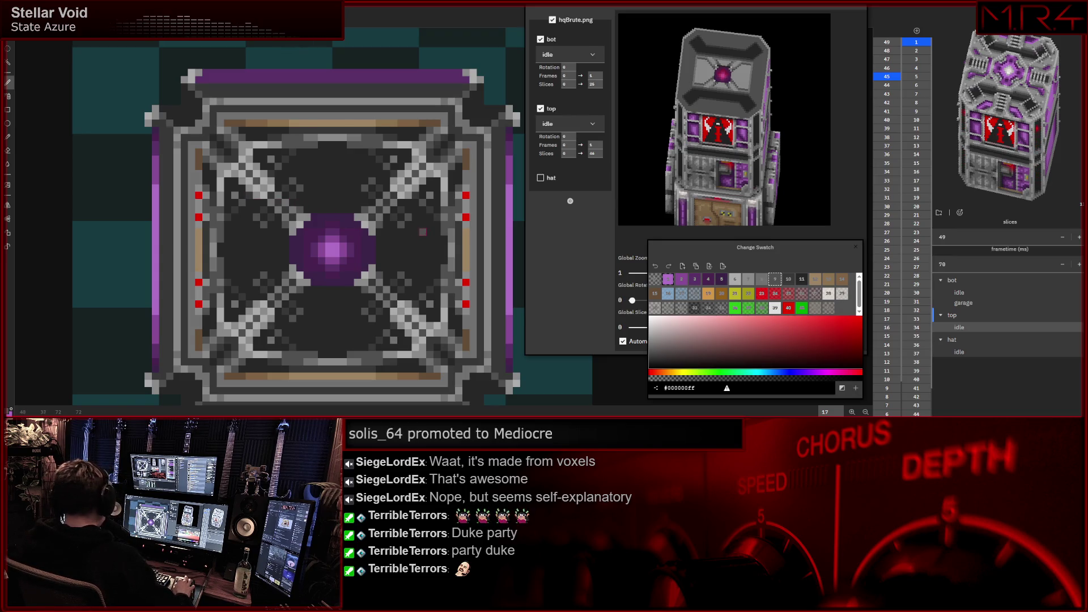
# - Recentre the canvas and return to slice 46, the grey cap slice
pyautogui.moveTo(422, 261); pyautogui.dragTo(432, 247)
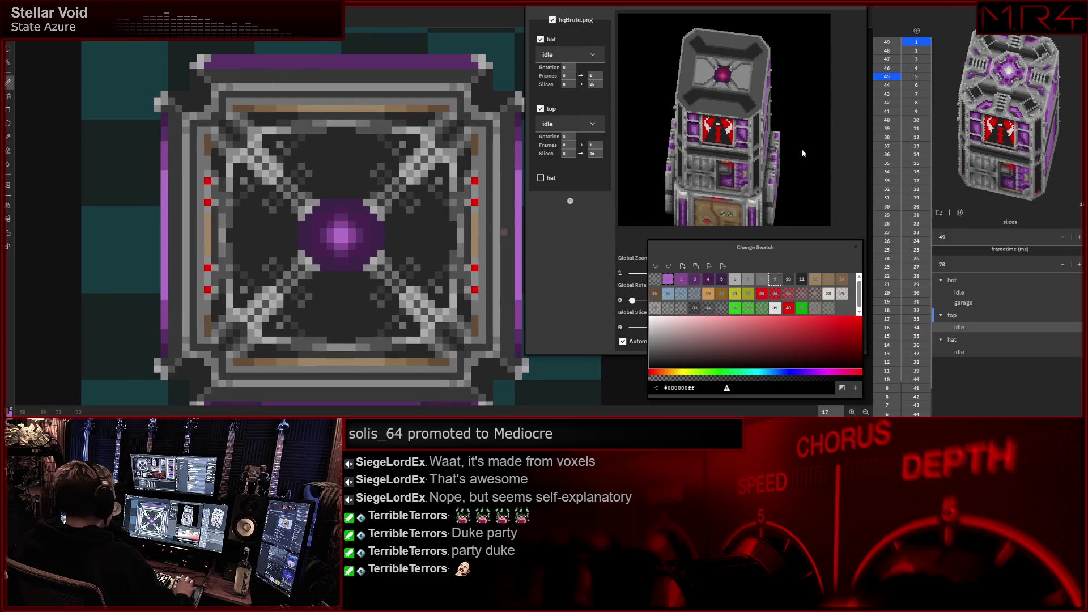
pyautogui.click(887, 68)
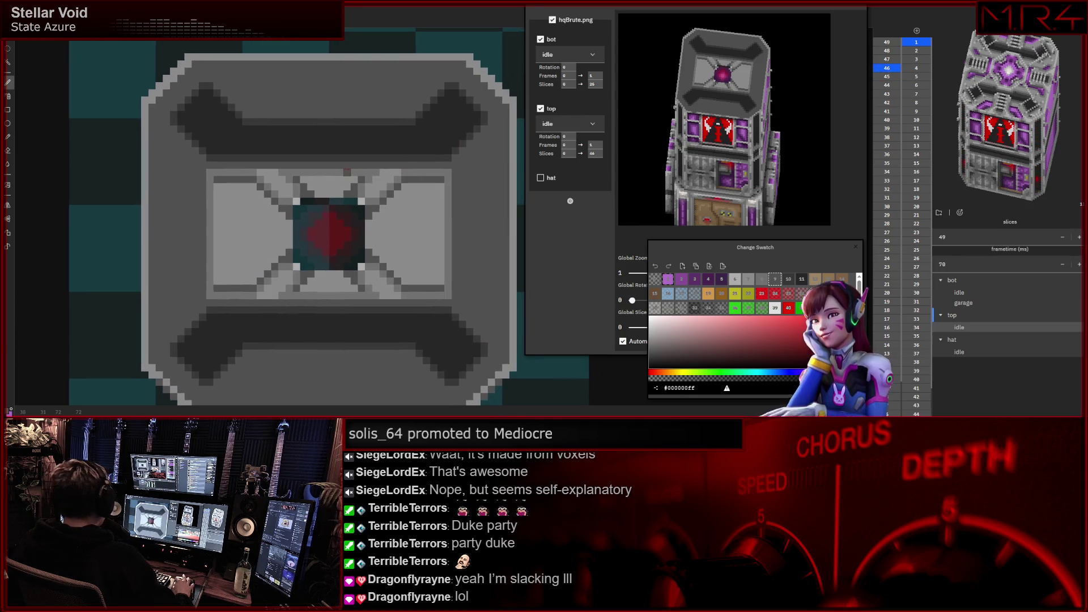
pyautogui.hscroll(1, 332, 221)
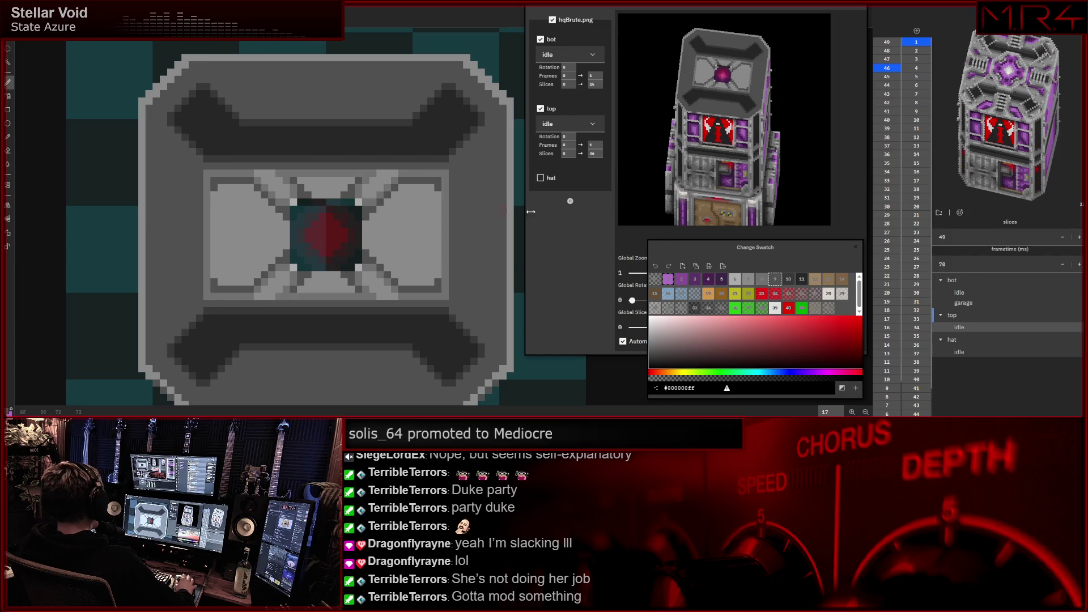
# - Make the adjacent palette swatch the active drawing colour
pyautogui.click(761, 278)
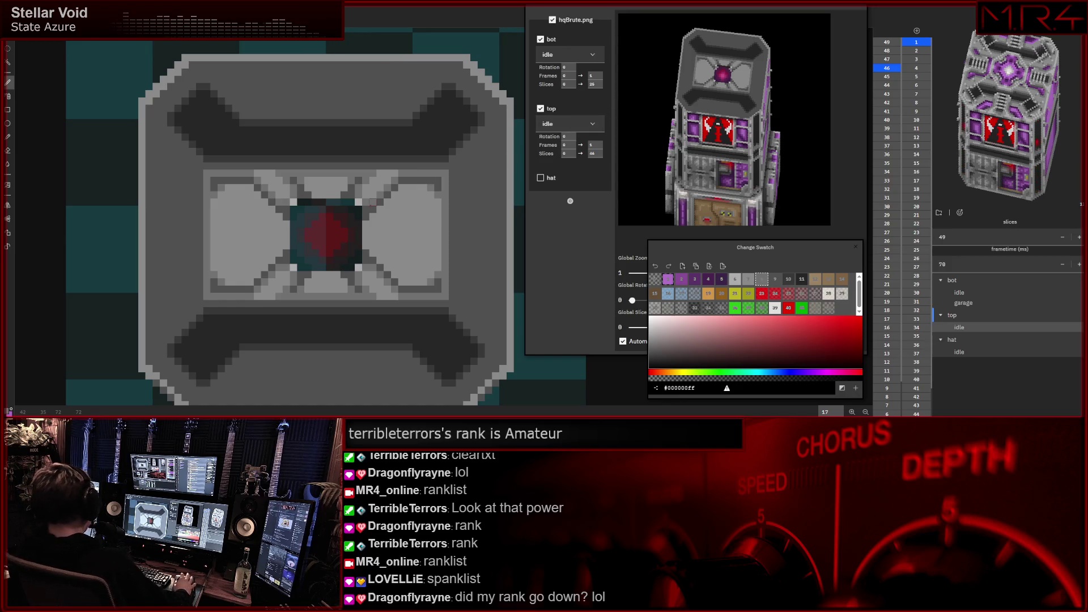
pyautogui.moveTo(344, 219)
pyautogui.mouseDown()
pyautogui.moveTo(349, 201)
pyautogui.moveTo(338, 201)
pyautogui.mouseUp()
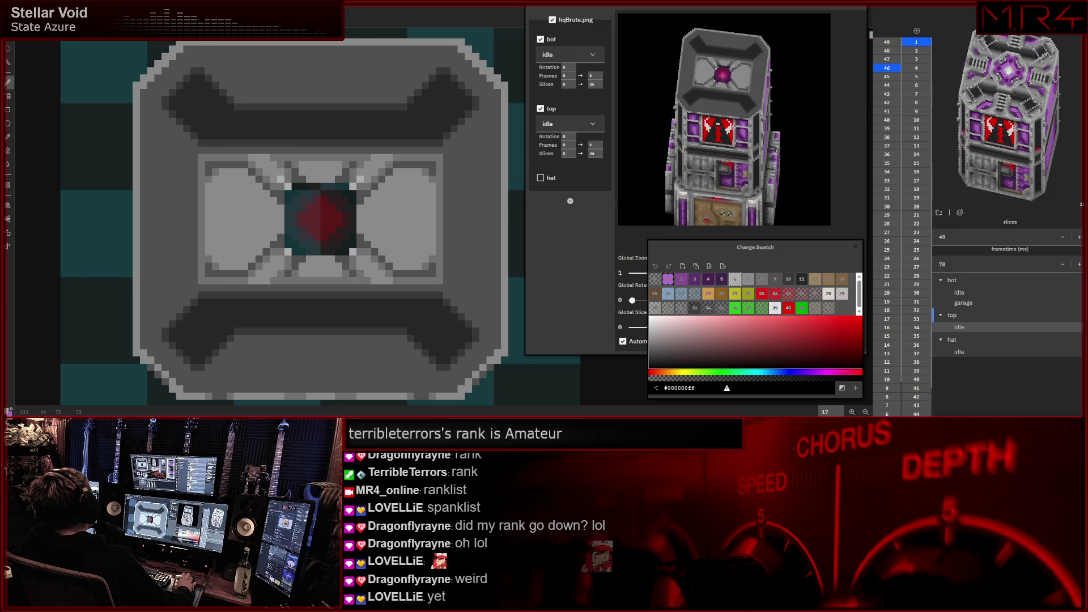
pyautogui.moveTo(367, 238); pyautogui.dragTo(353, 241)
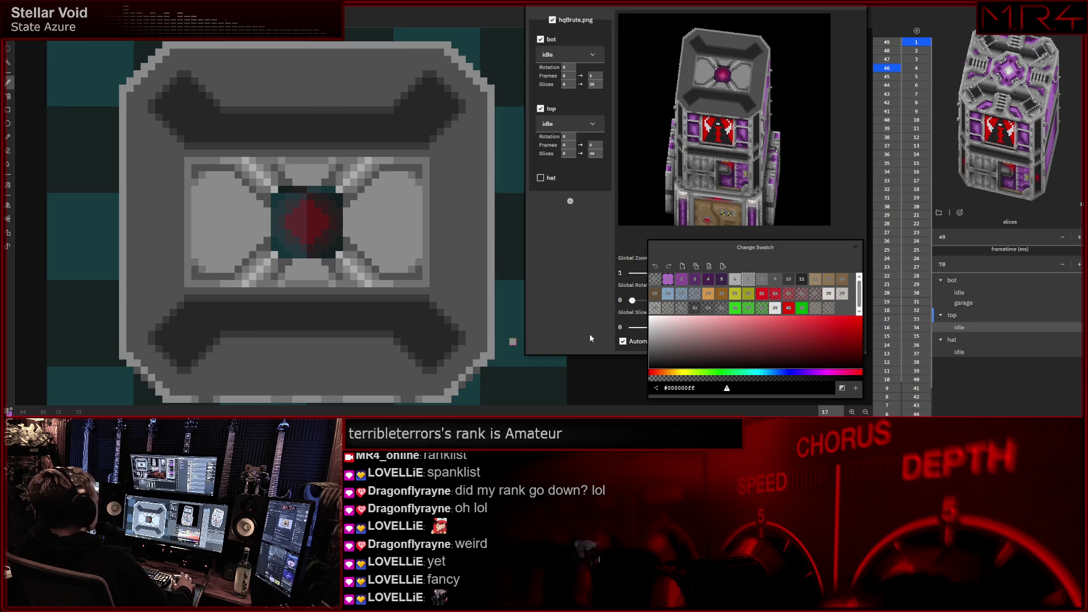
pyautogui.click(885, 73)
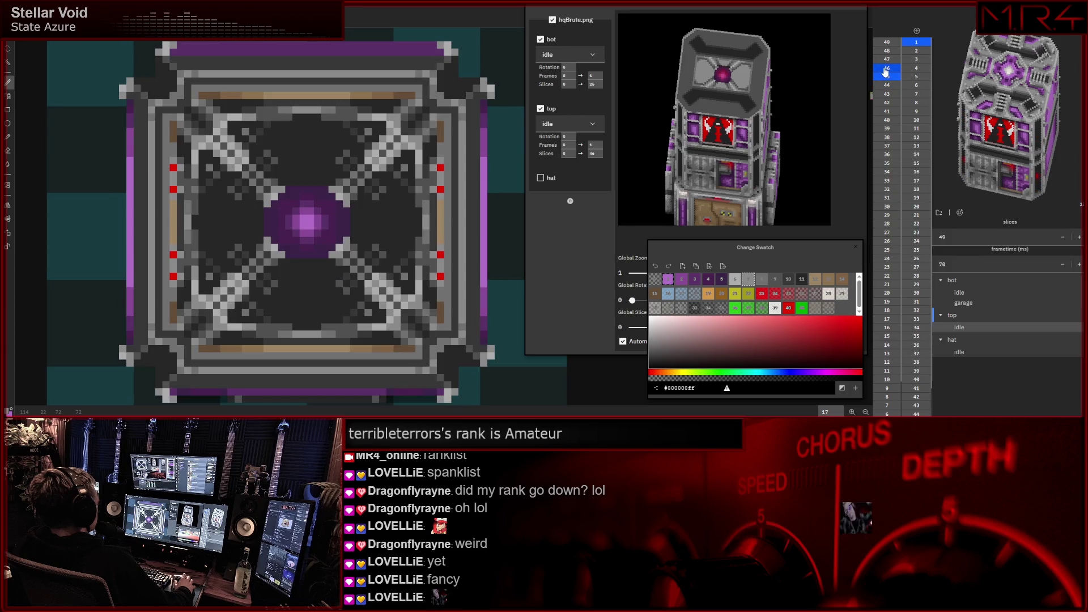
pyautogui.click(887, 77)
pyautogui.click(888, 79)
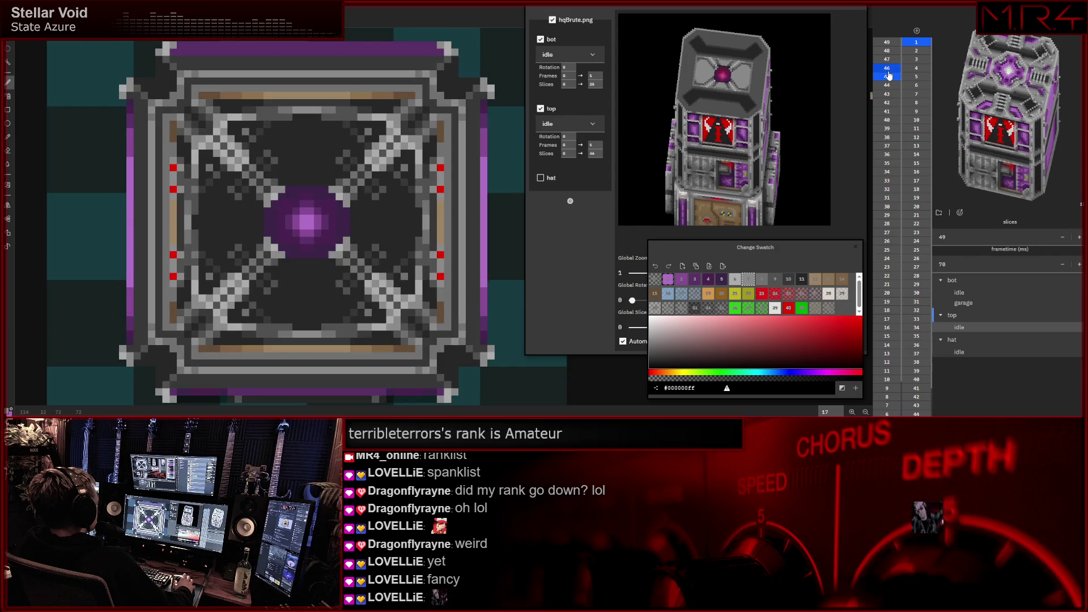
pyautogui.click(888, 75)
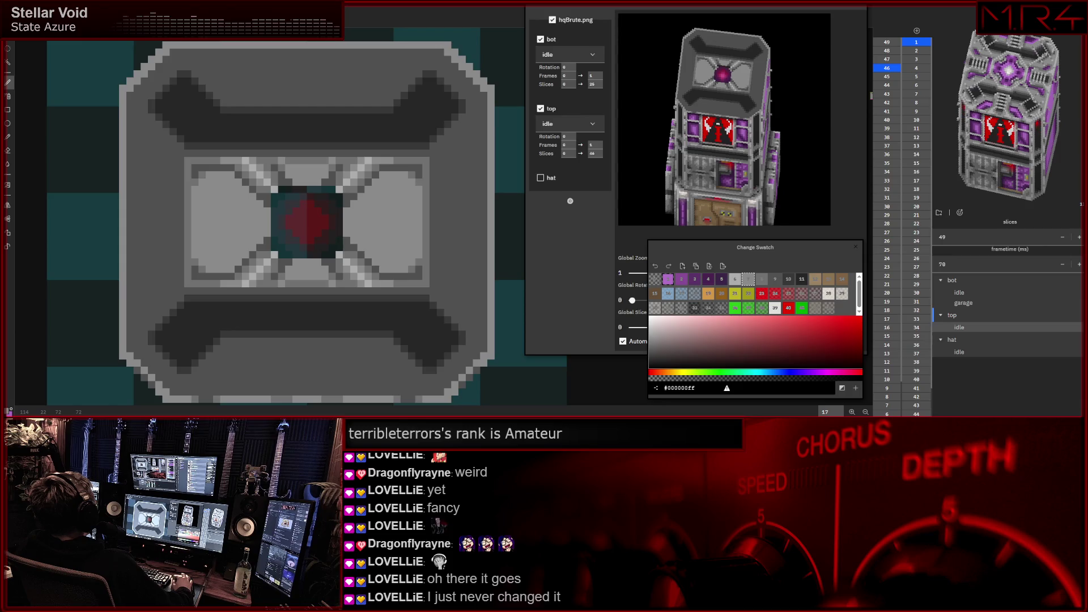
# - Recentre on the grey slice and choose a darker grey swatch for detailing
pyautogui.moveTo(303, 233); pyautogui.dragTo(286, 209)
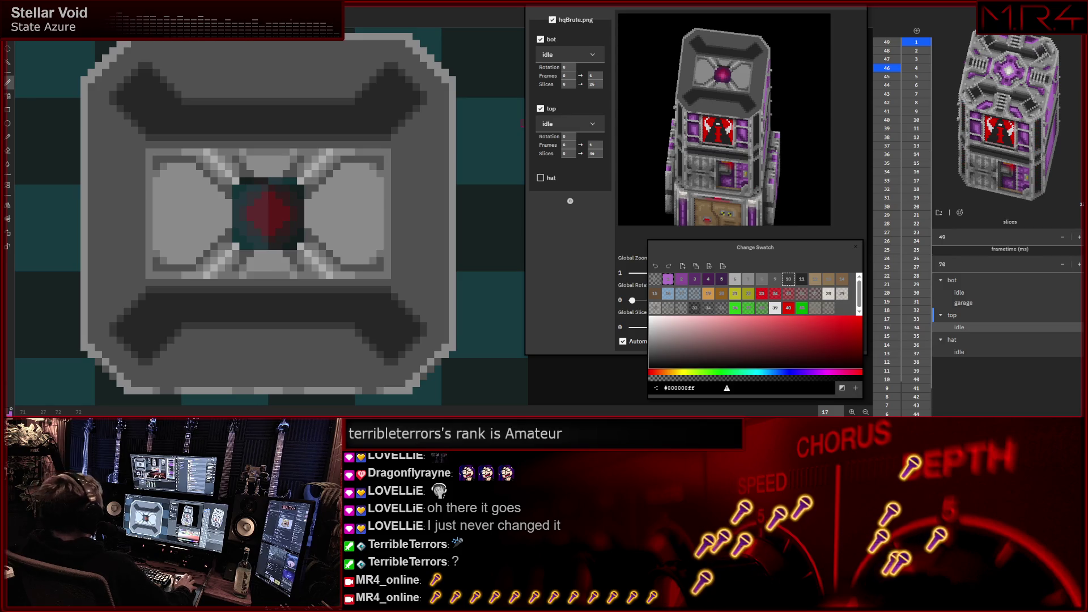
pyautogui.scroll(-2, 430, 121)
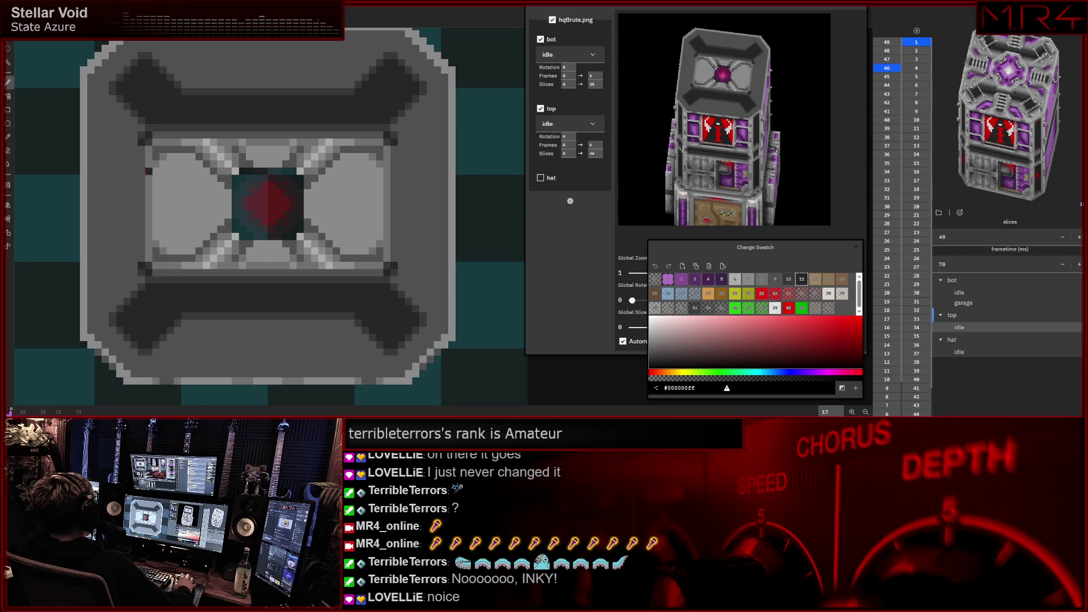
pyautogui.click(776, 283)
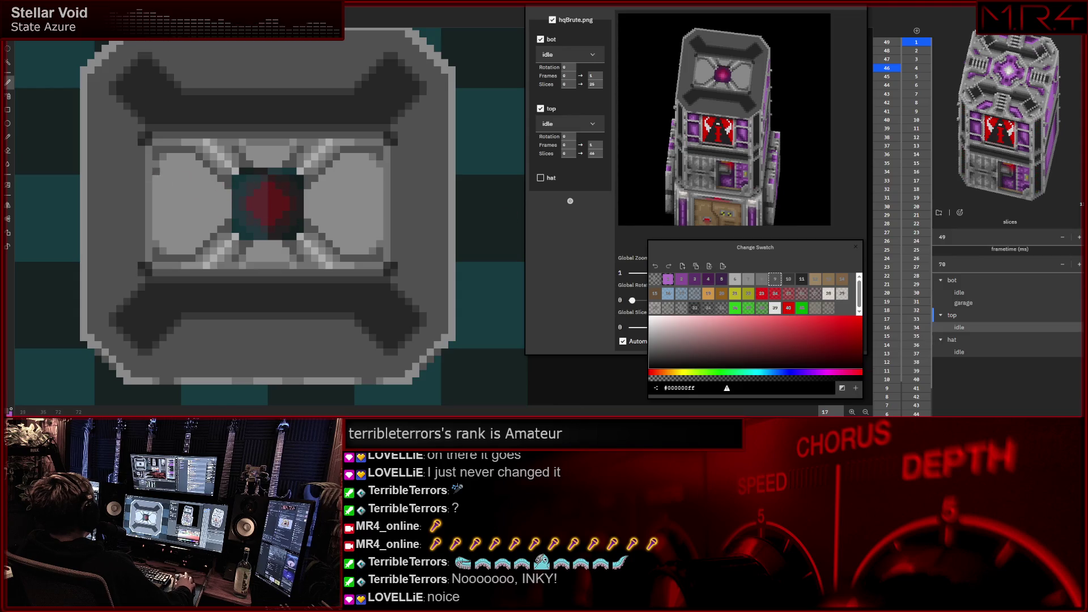
# - Switch between grey swatches, ending on palette colour 10, for the side tabs and rivets
pyautogui.click(745, 282)
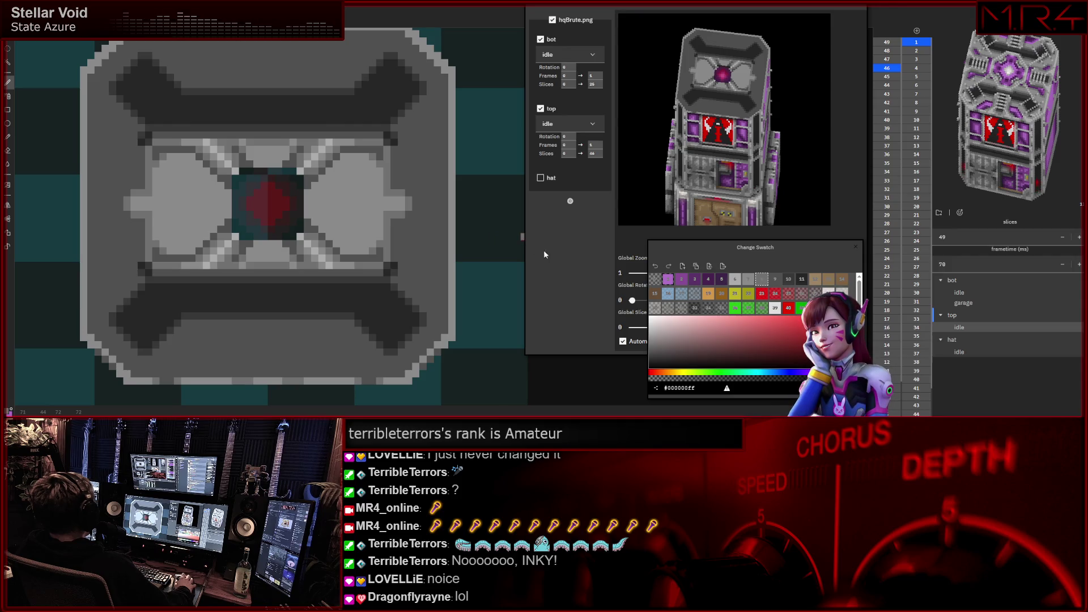
pyautogui.click(788, 280)
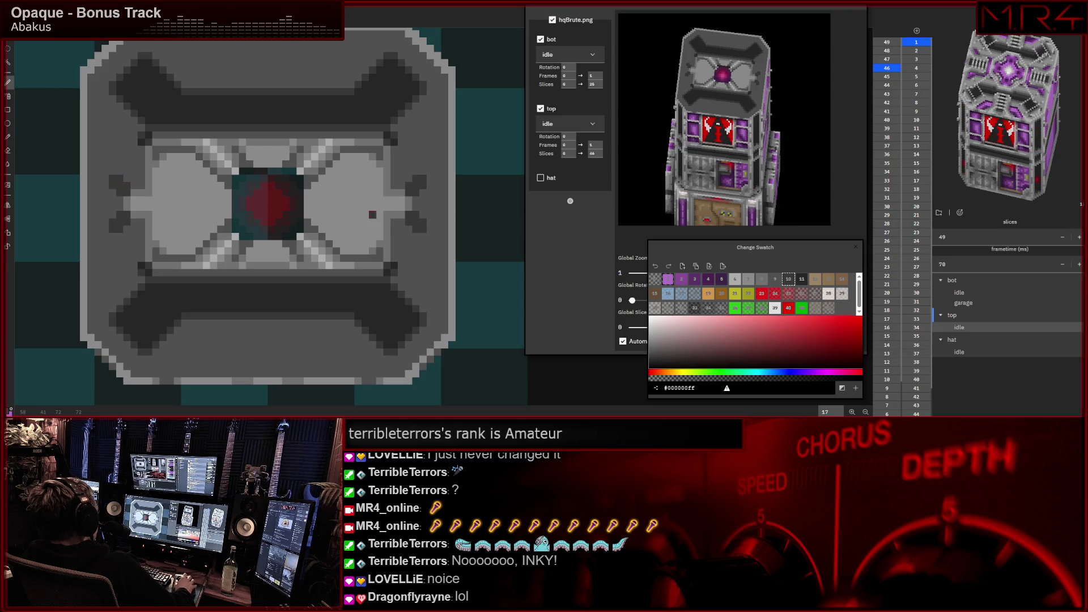
# - Paint light grey pixels on the left side tab and pick a lighter grey swatch
pyautogui.click(766, 281)
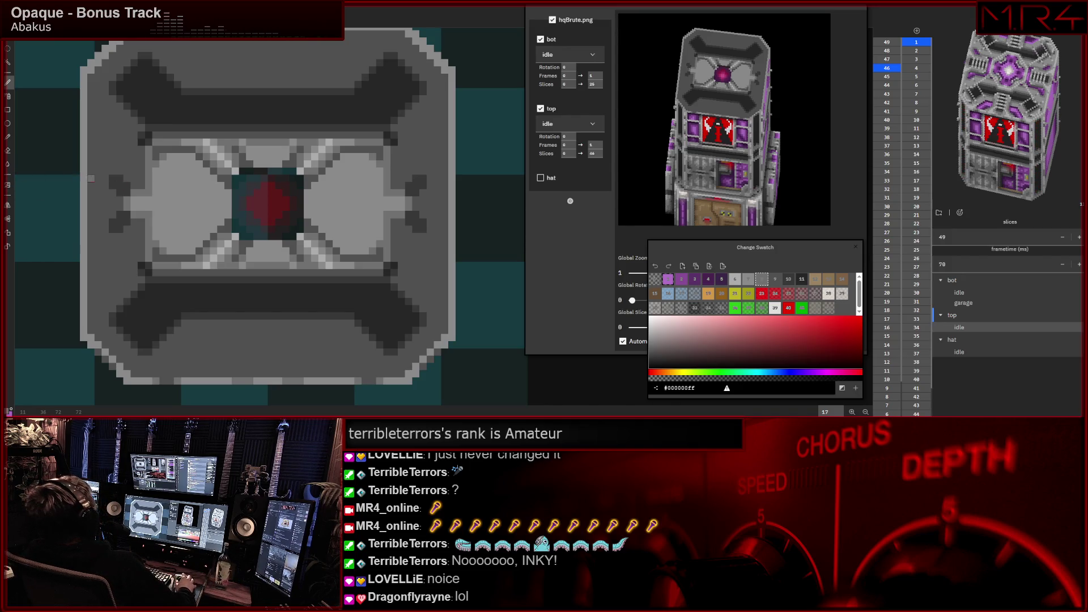
pyautogui.click(112, 171)
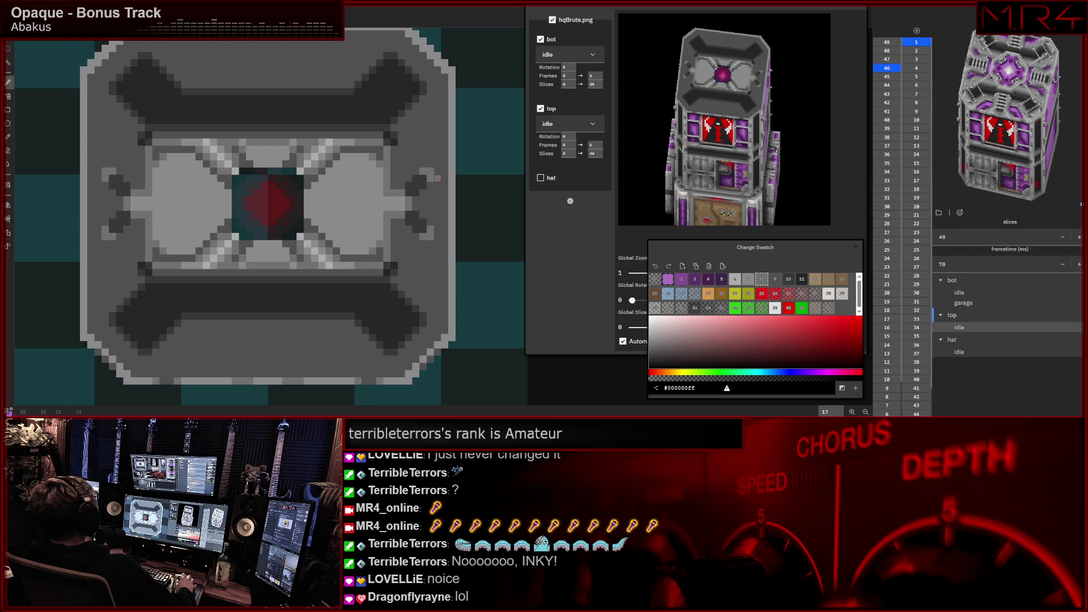
pyautogui.click(748, 279)
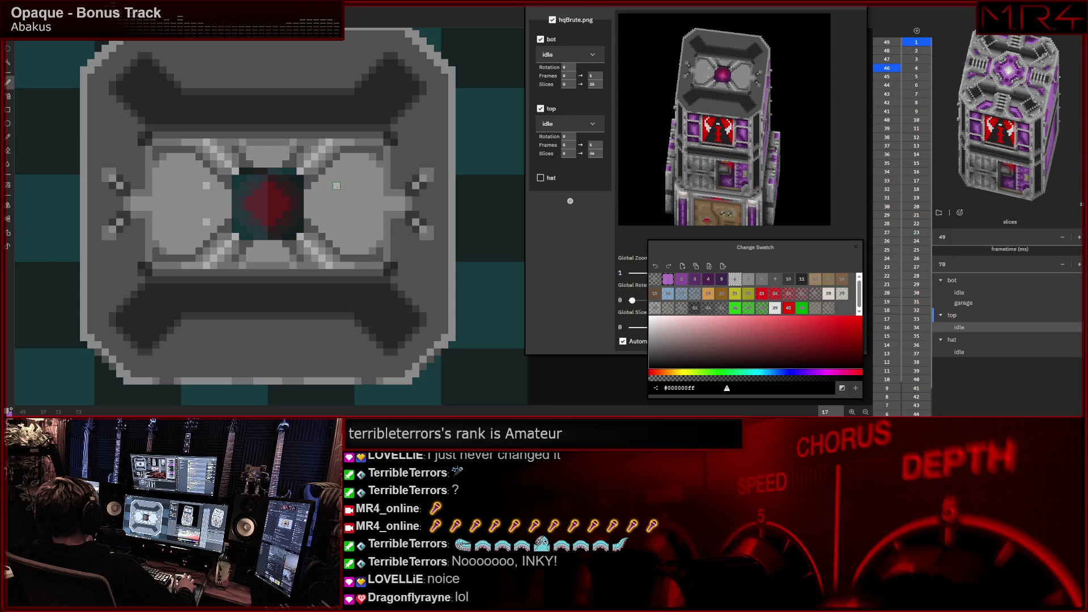
# - Discard a trial line, then add matching light highlight pixels on the right and left of the panel
pyautogui.moveTo(335, 185); pyautogui.dragTo(340, 223)
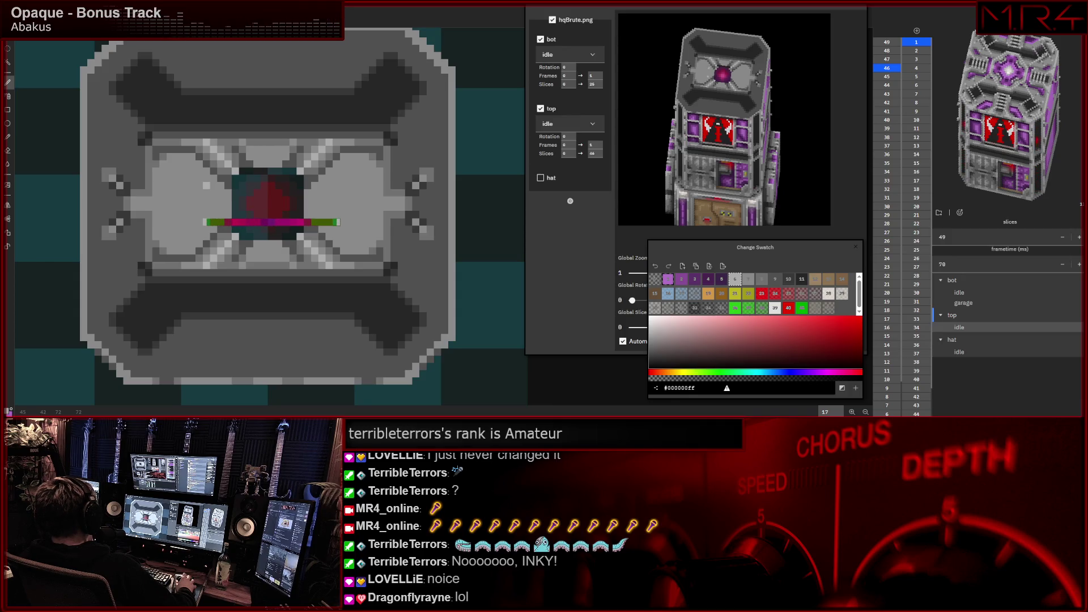
pyautogui.moveTo(339, 222); pyautogui.dragTo(339, 222)
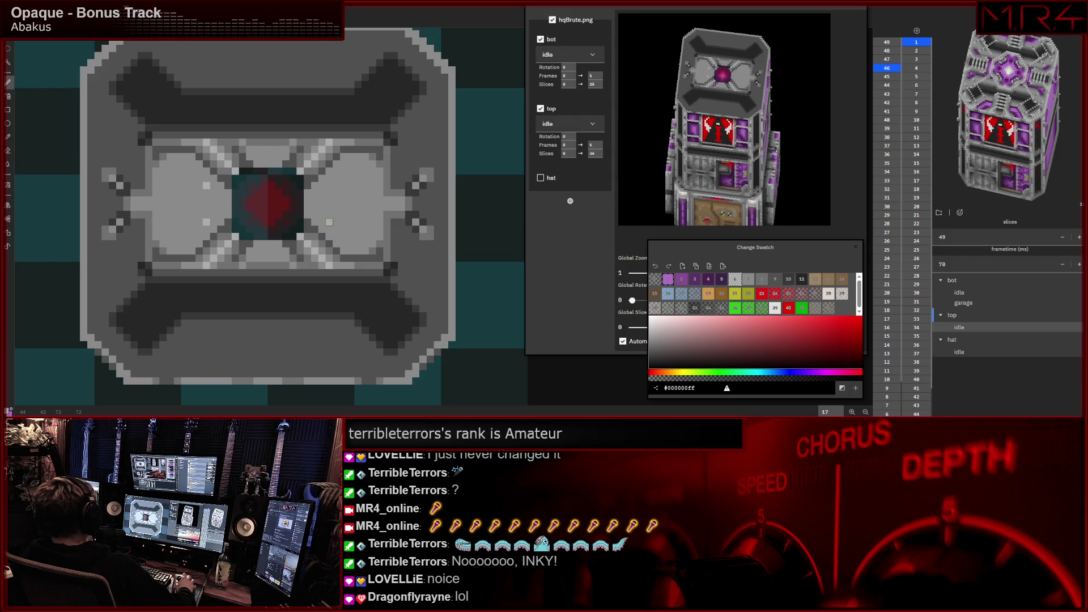
pyautogui.click(333, 183)
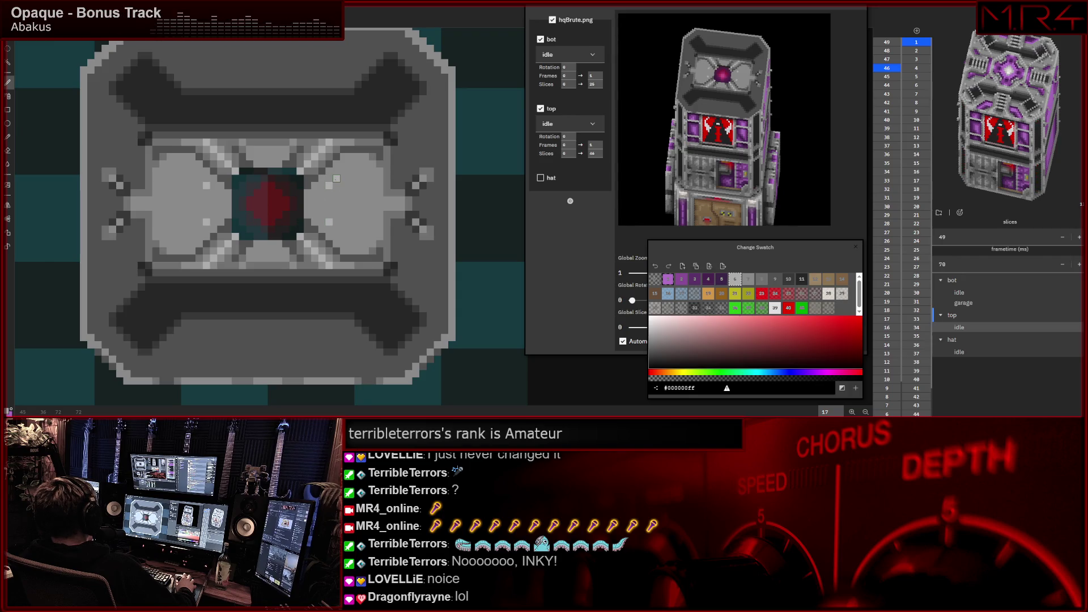
pyautogui.click(337, 223)
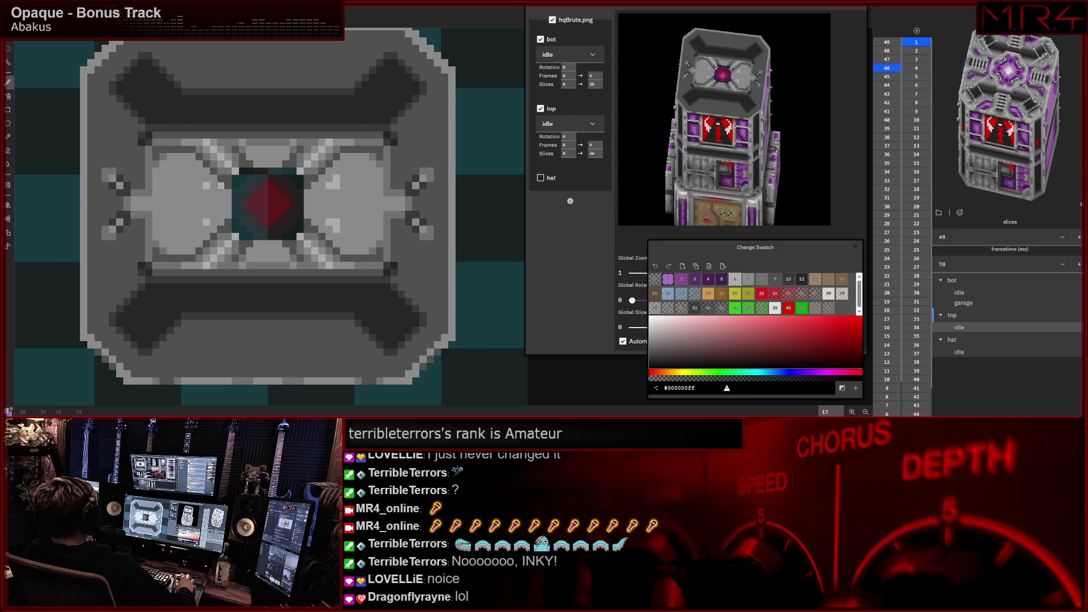
pyautogui.click(203, 184)
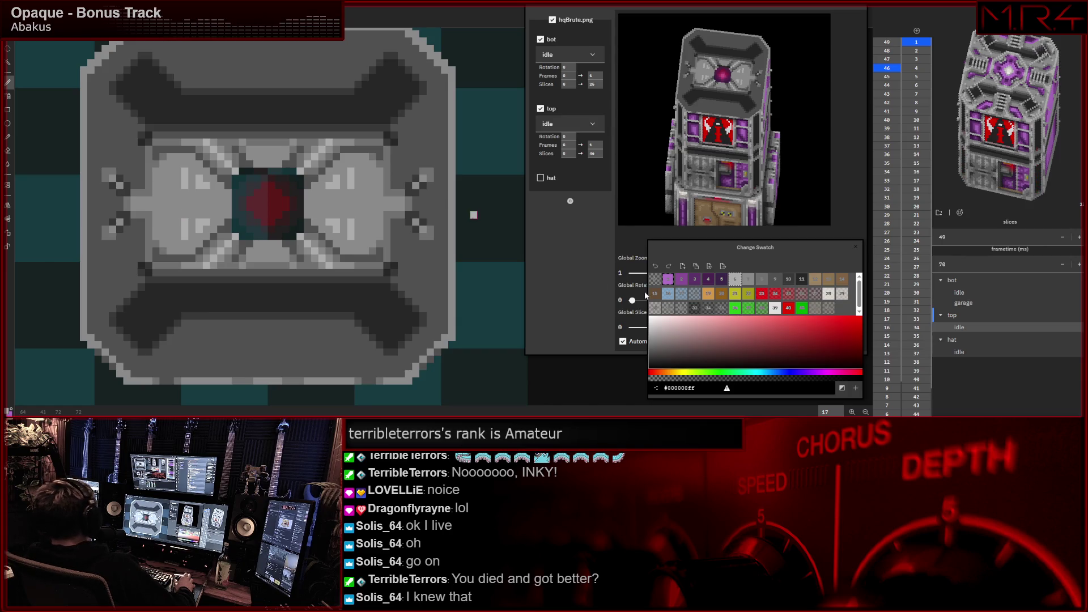
# - Cycle the painting colour through palette swatches 11, 9 and 10
pyautogui.click(796, 281)
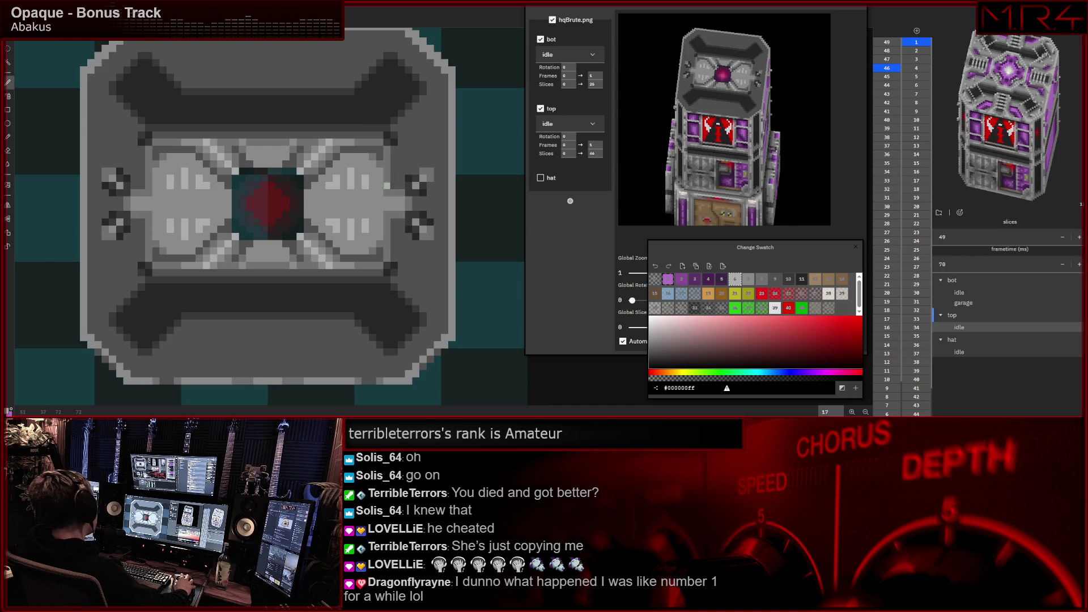
pyautogui.click(780, 280)
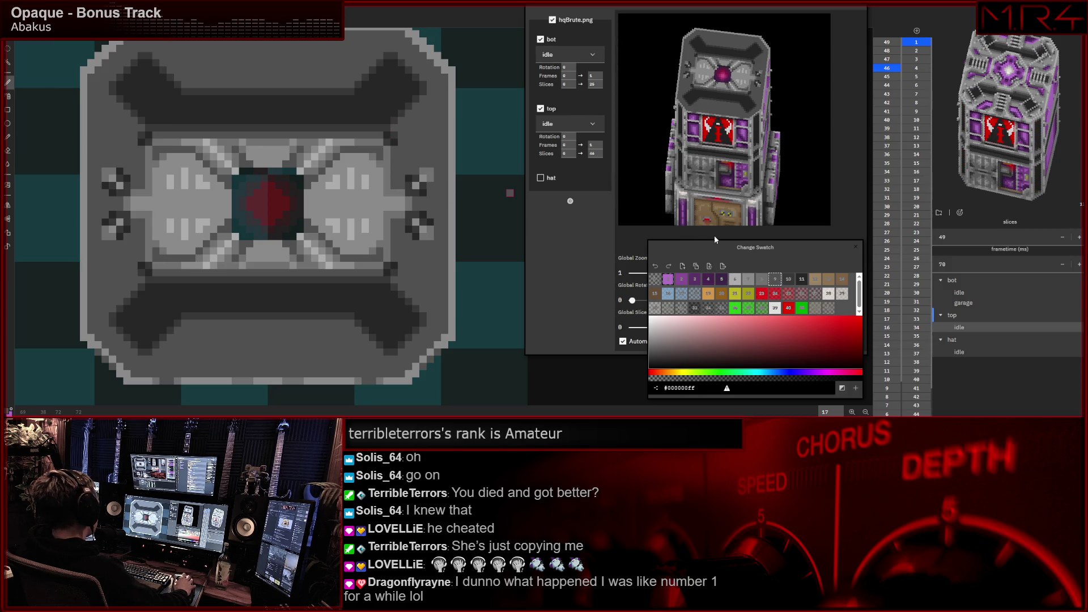
pyautogui.click(789, 280)
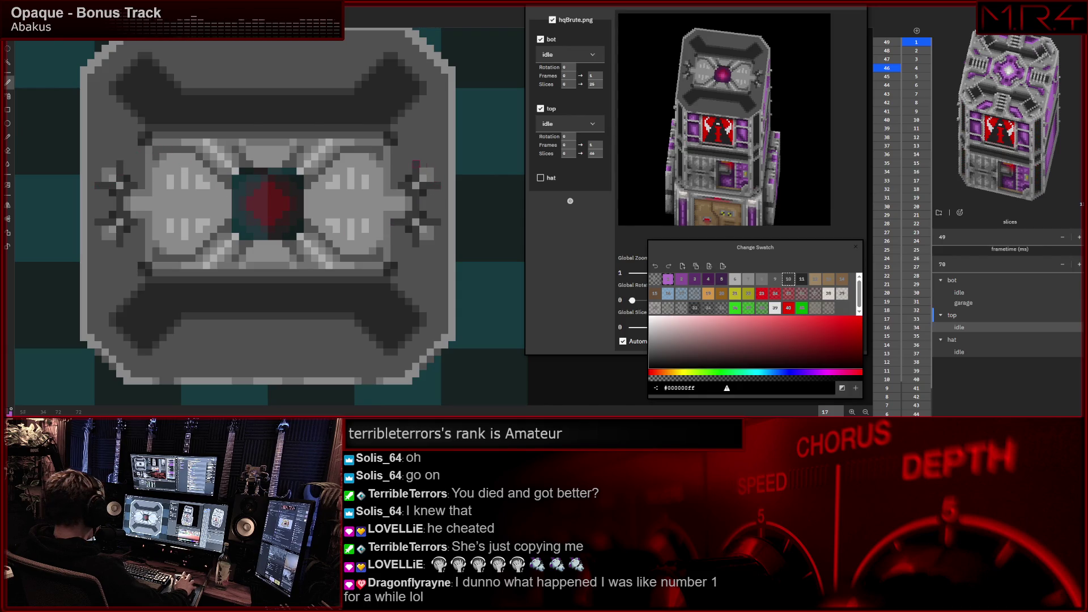
# - Paint a short diagonal magenta marker on the slice's right edge, undoing a first misplaced stroke
pyautogui.moveTo(394, 186); pyautogui.dragTo(394, 151)
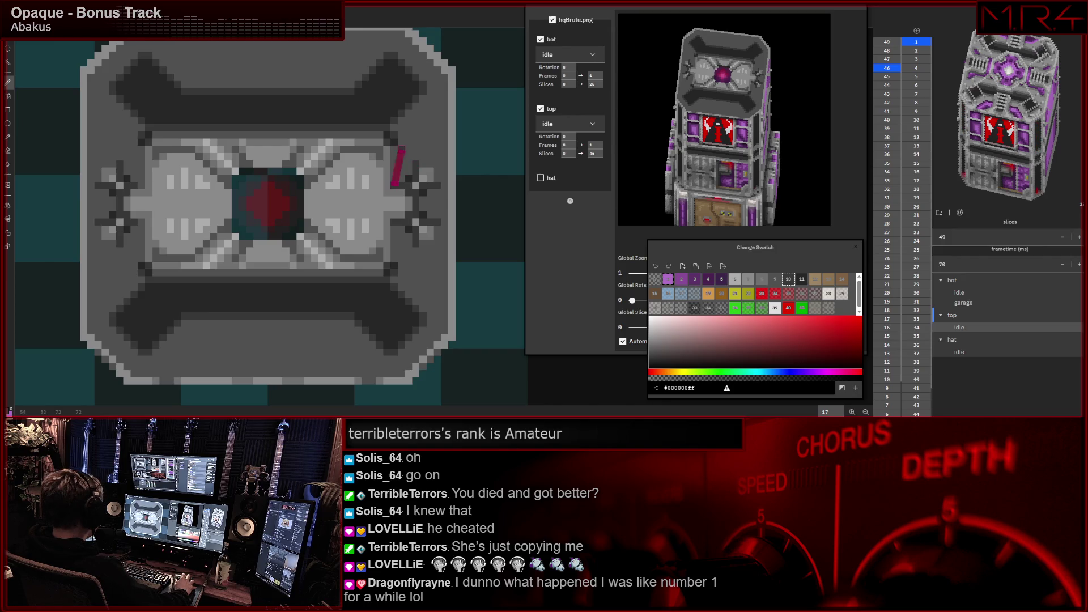
pyautogui.hotkey('ctrl', 'z')
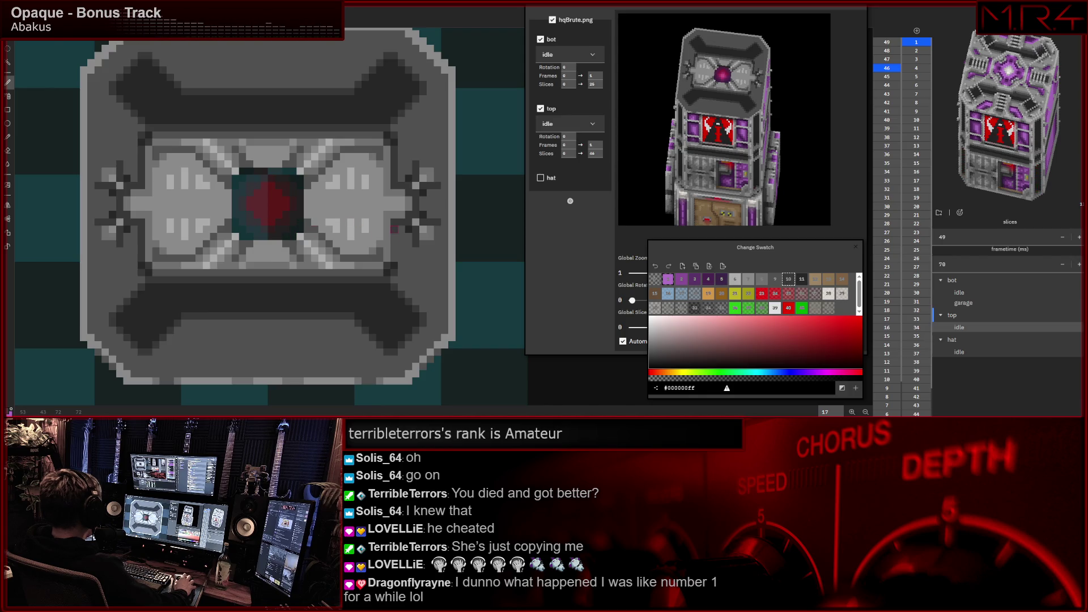
pyautogui.moveTo(396, 231); pyautogui.dragTo(395, 261)
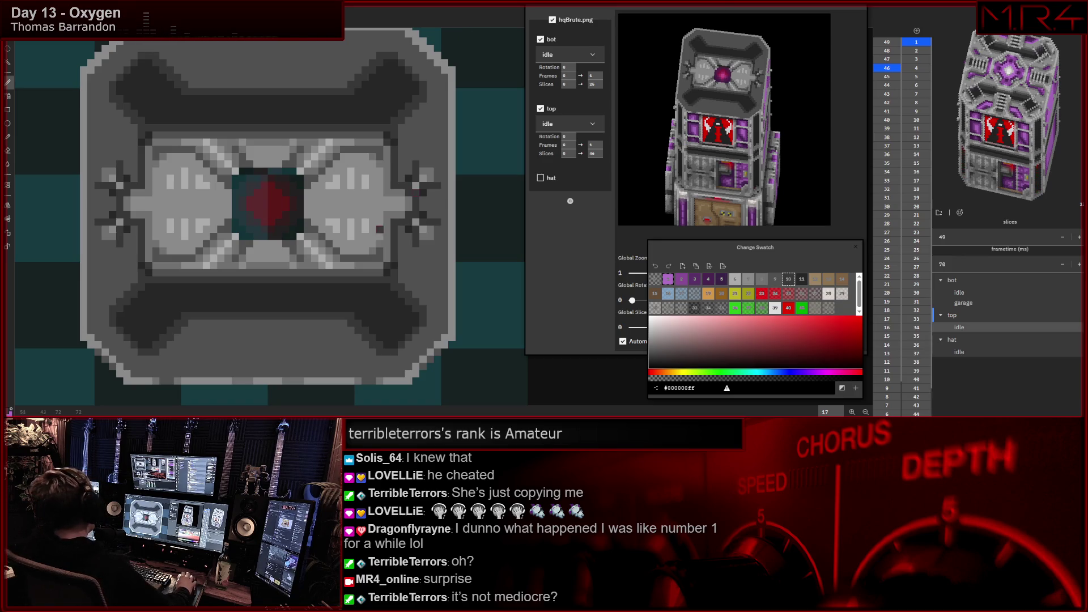
pyautogui.moveTo(329, 184); pyautogui.dragTo(317, 190)
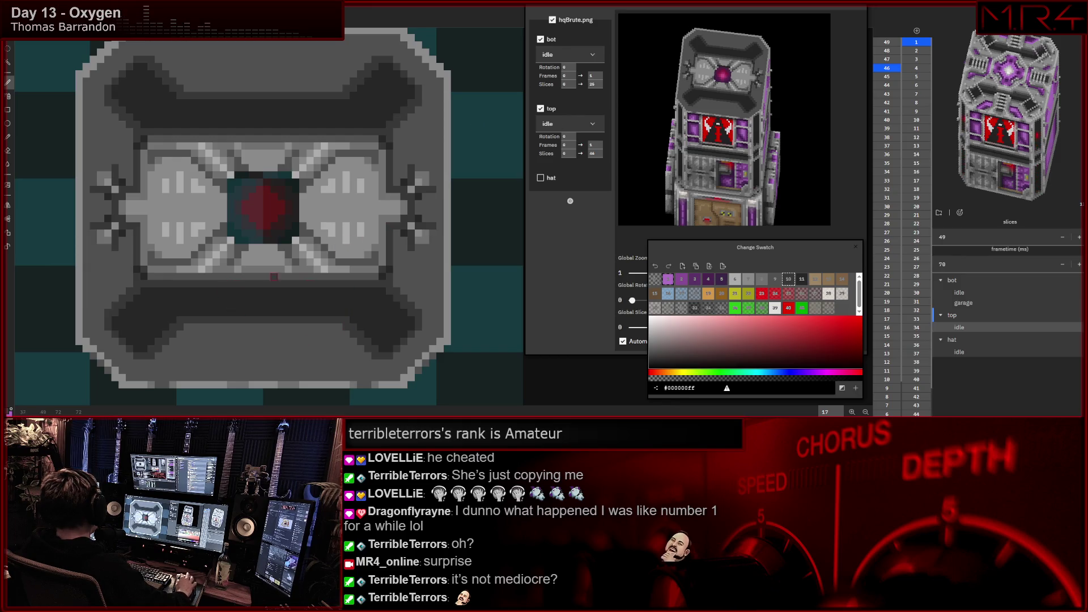
pyautogui.scroll(1, 274, 276)
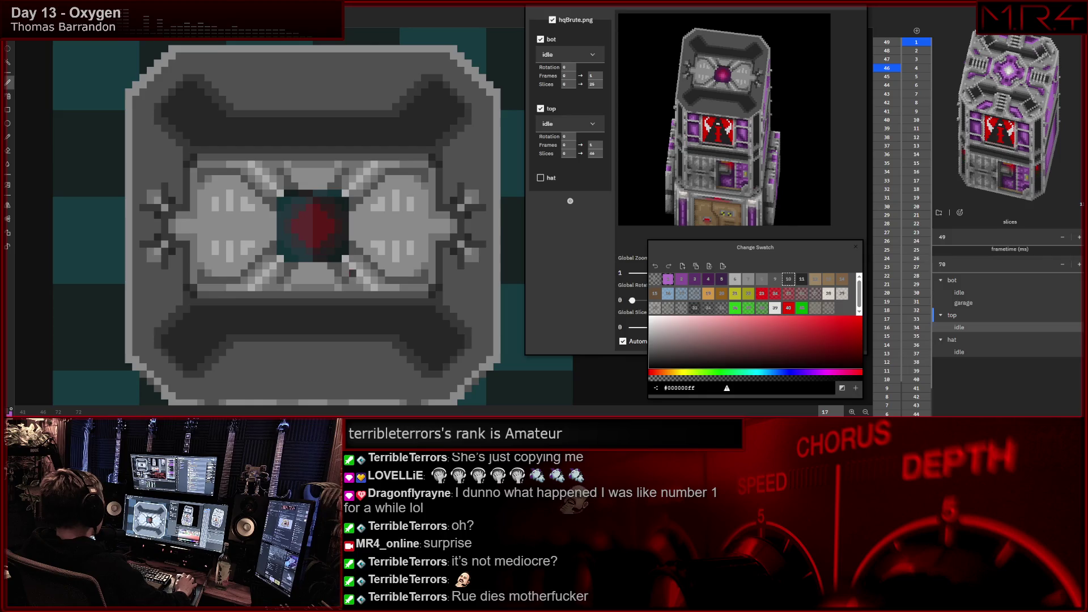
pyautogui.hscroll(2, 307, 217)
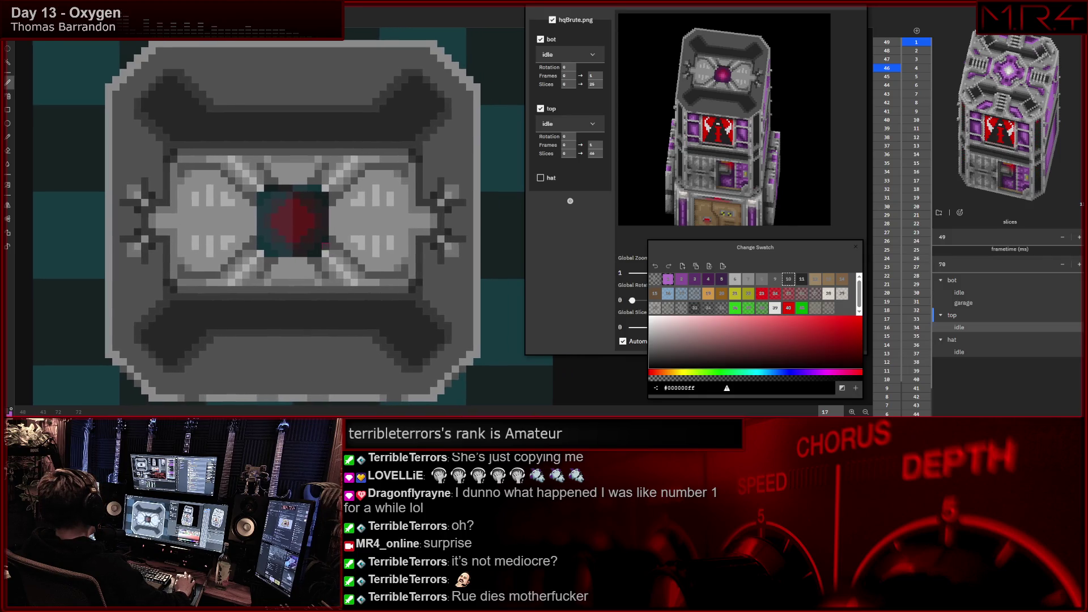
pyautogui.hscroll(1, 272, 217)
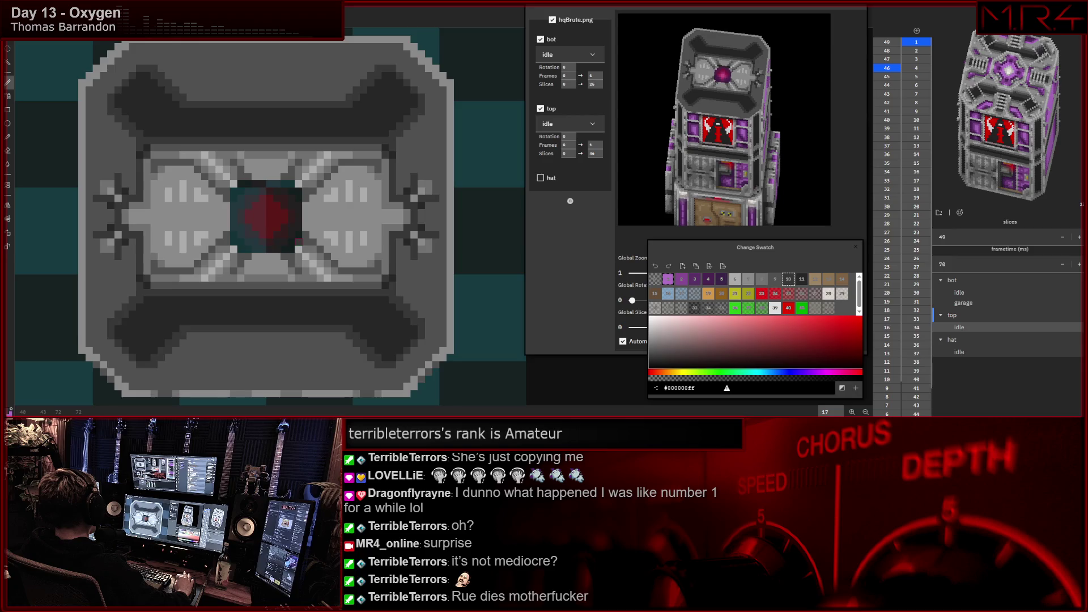
pyautogui.hscroll(2, 272, 217)
pyautogui.hscroll(-1, 255, 216)
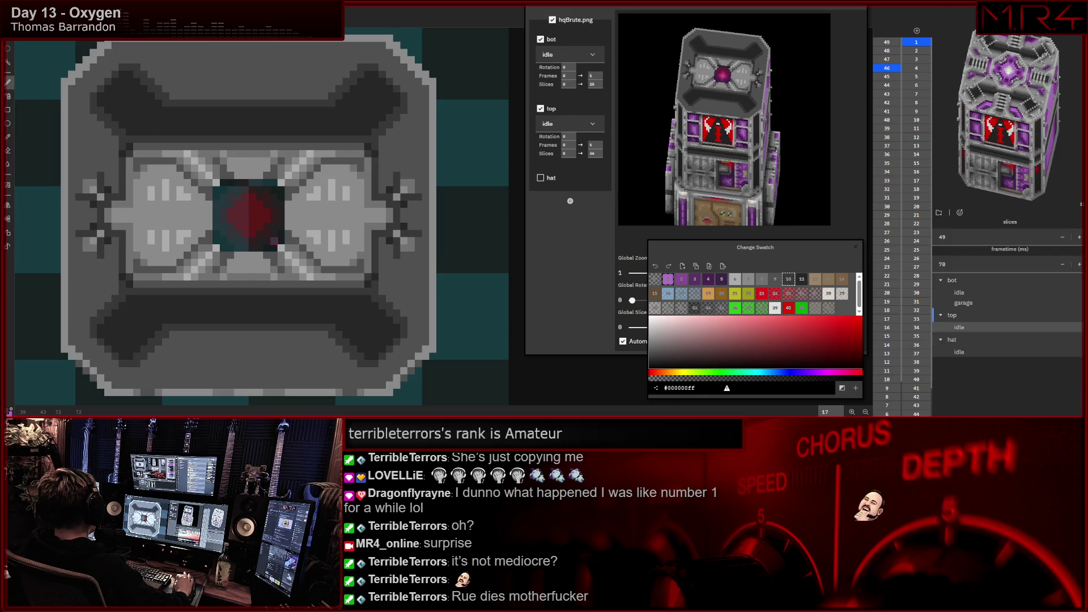
pyautogui.hscroll(1, 255, 217)
pyautogui.scroll(-1, 270, 237)
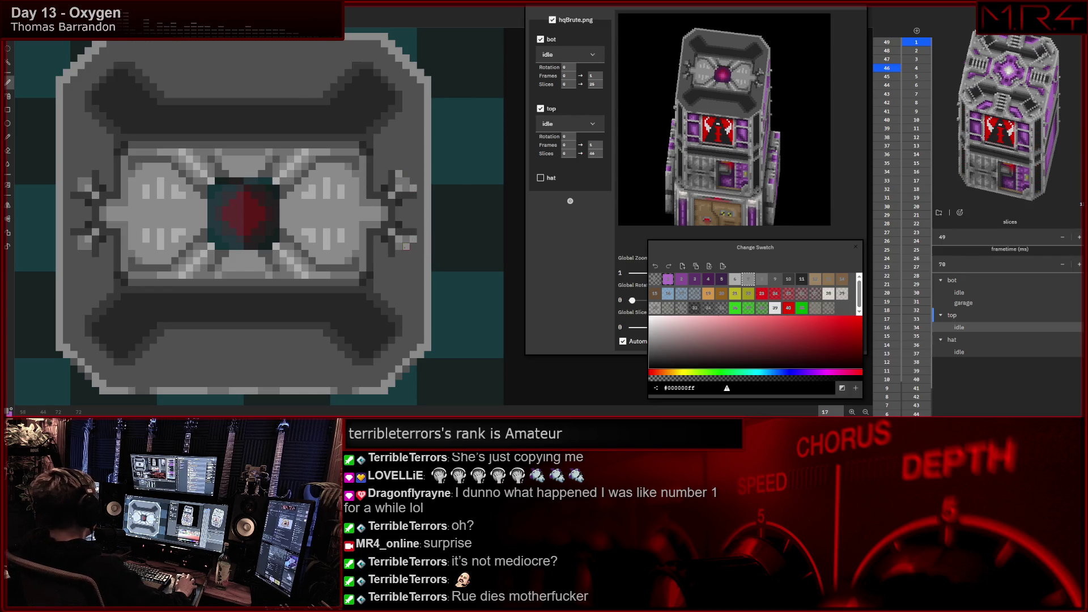
pyautogui.moveTo(160, 246); pyautogui.dragTo(191, 243)
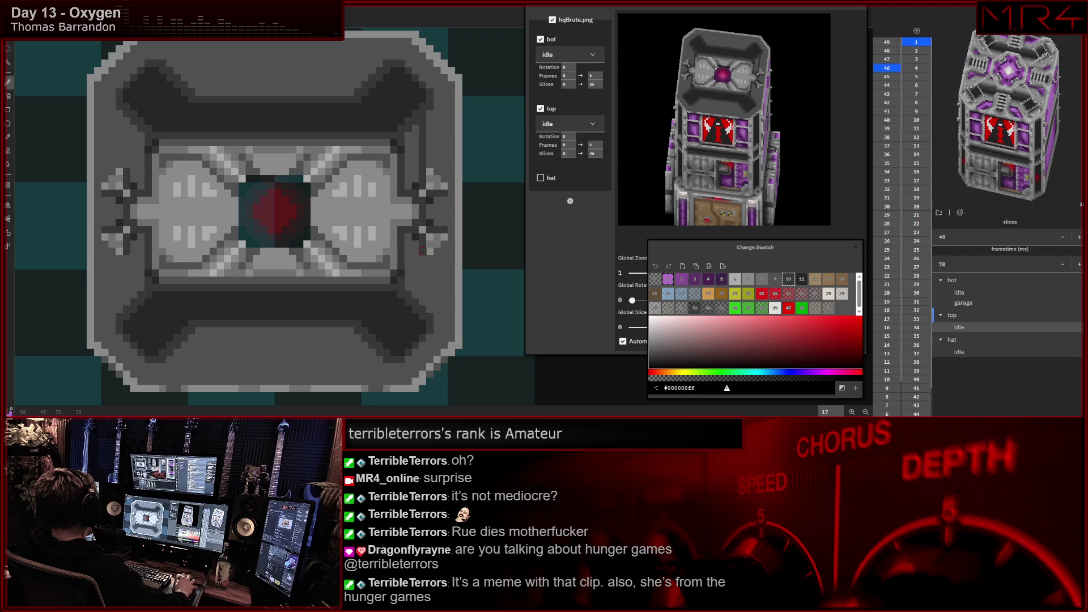
# - Draw vertical lines on the panel's left and right sides and horizontal lines across its top and bottom
pyautogui.moveTo(423, 252); pyautogui.dragTo(422, 309)
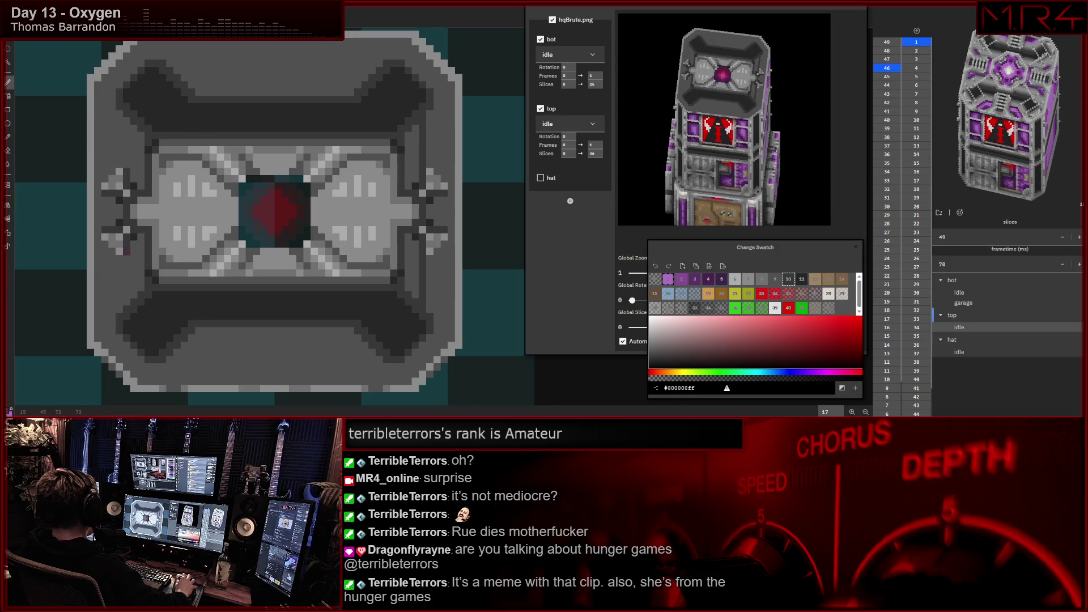
pyautogui.moveTo(119, 280); pyautogui.dragTo(127, 302)
pyautogui.moveTo(127, 171); pyautogui.dragTo(127, 126)
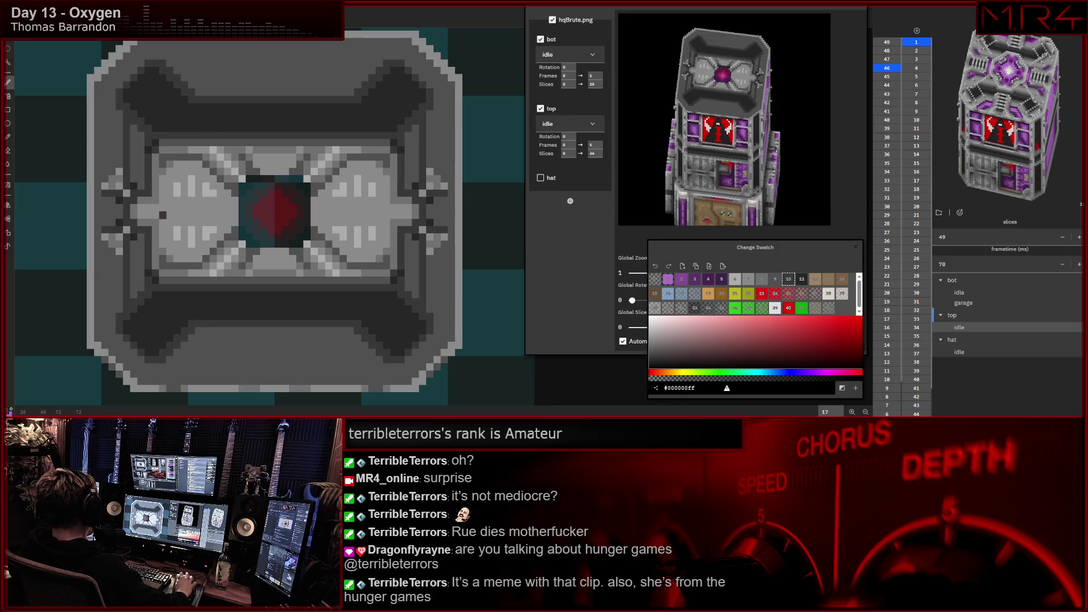
pyautogui.scroll(2, 163, 215)
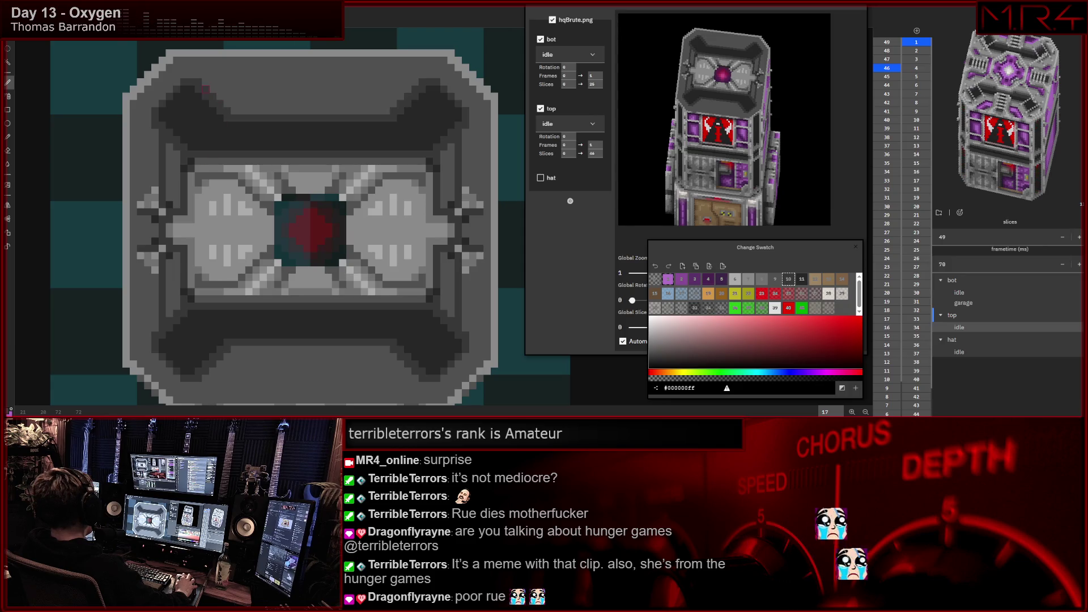
pyautogui.moveTo(205, 88); pyautogui.dragTo(414, 95)
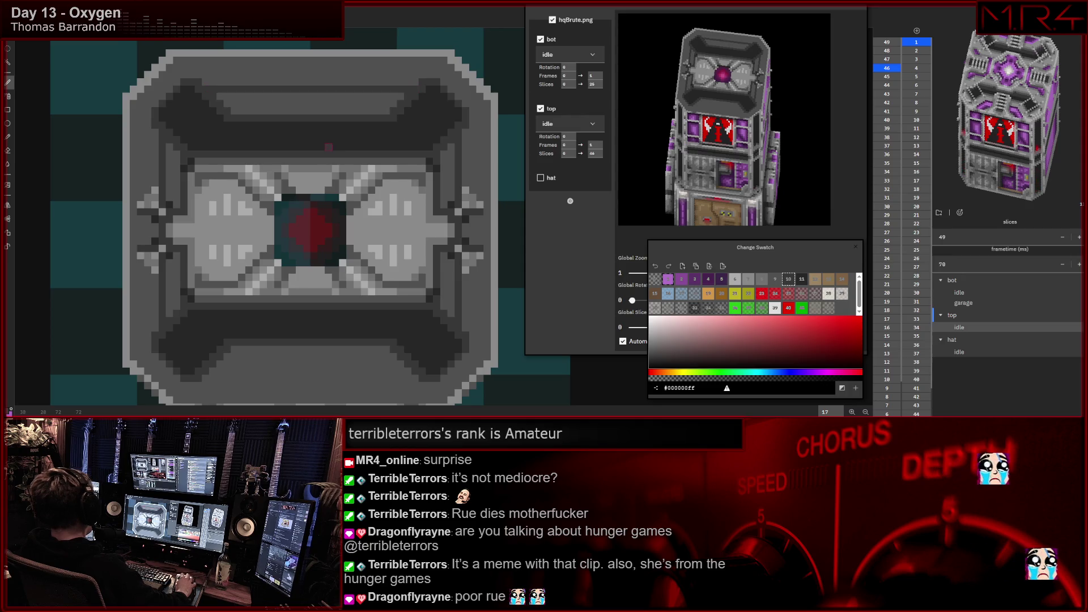
pyautogui.scroll(-2, 328, 146)
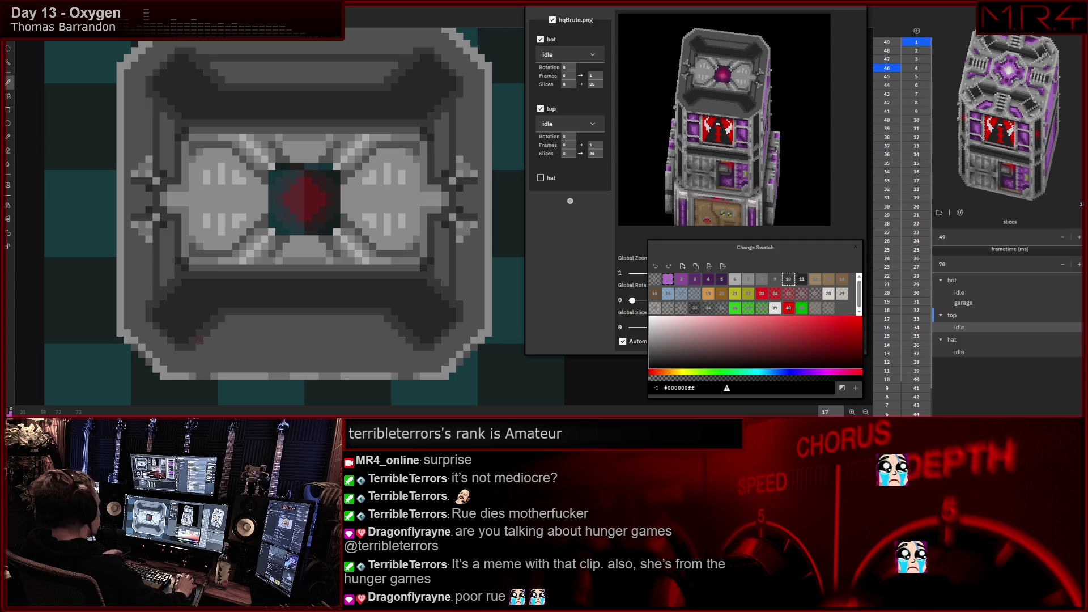
pyautogui.moveTo(200, 340); pyautogui.dragTo(411, 340)
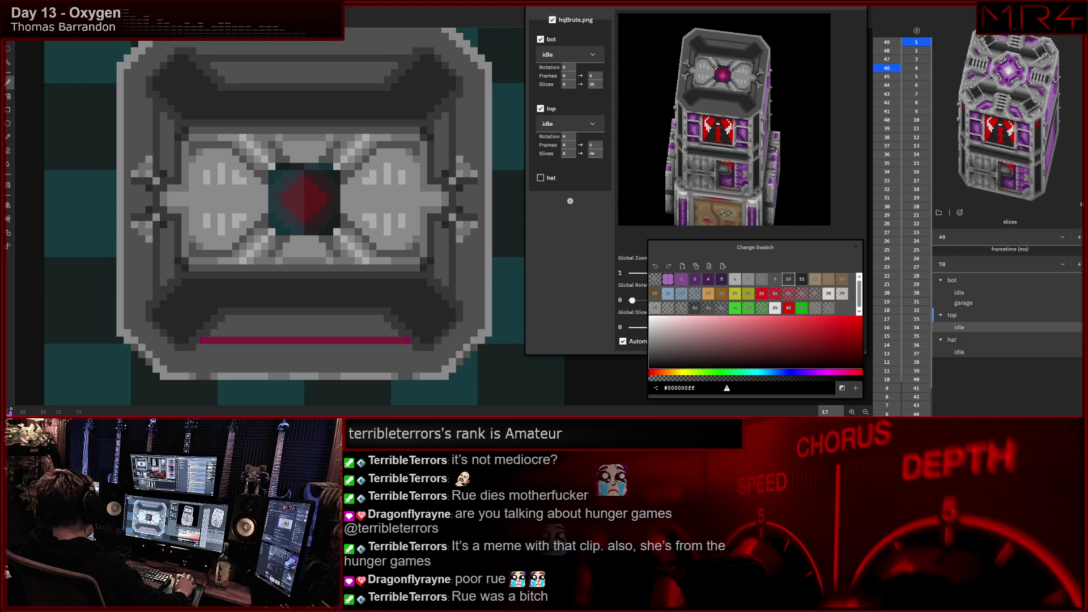
pyautogui.moveTo(258, 297)
pyautogui.mouseDown()
pyautogui.moveTo(281, 306)
pyautogui.moveTo(245, 304)
pyautogui.mouseUp()
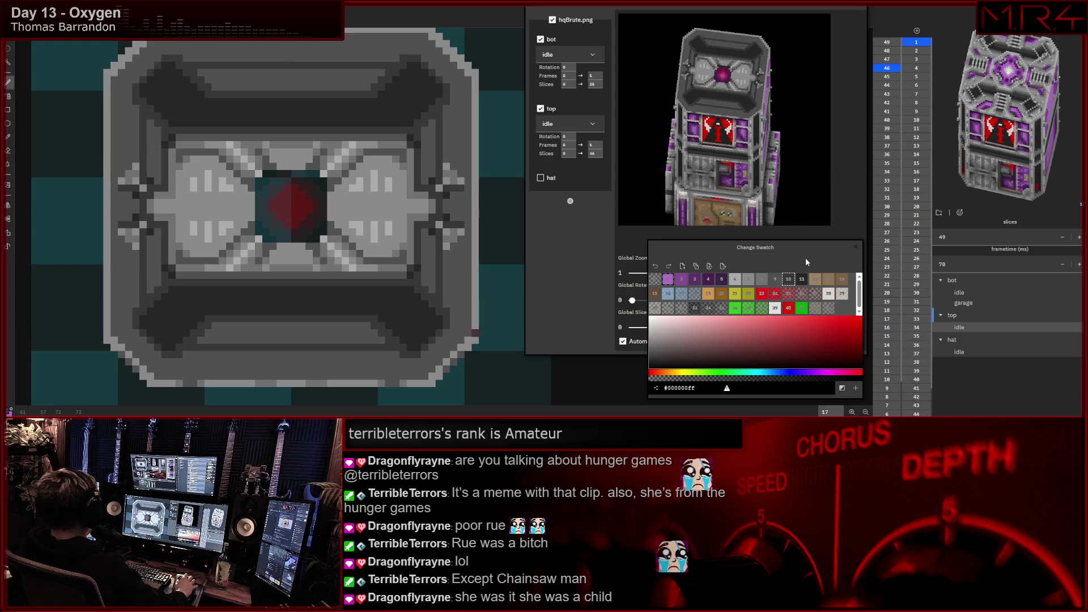
# - Make the lighter grey swatch current and switch to bucket fill
pyautogui.click(773, 280)
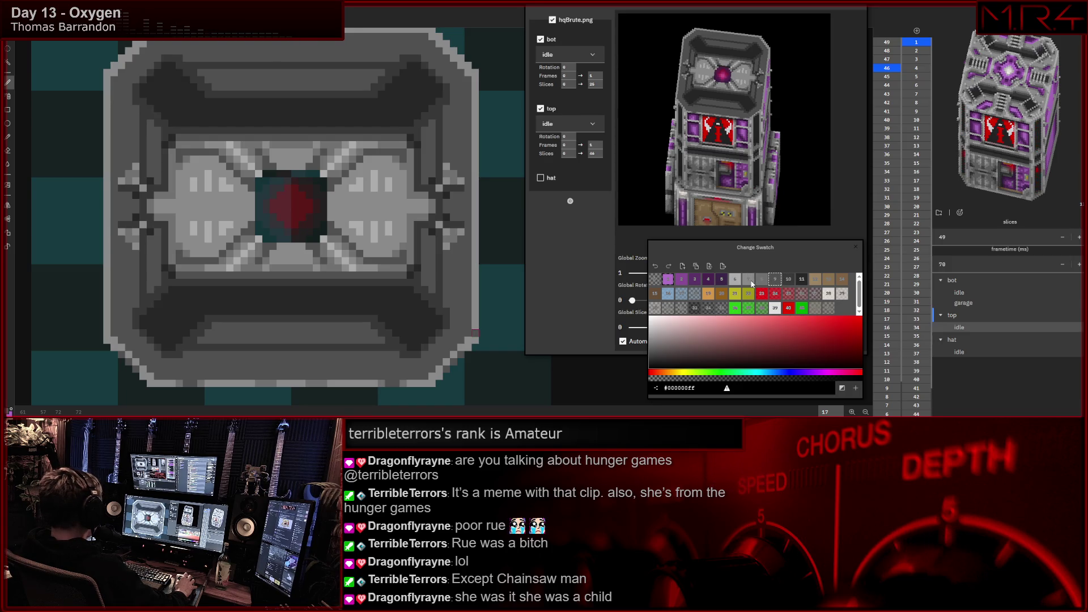
pyautogui.click(749, 281)
pyautogui.press('l')
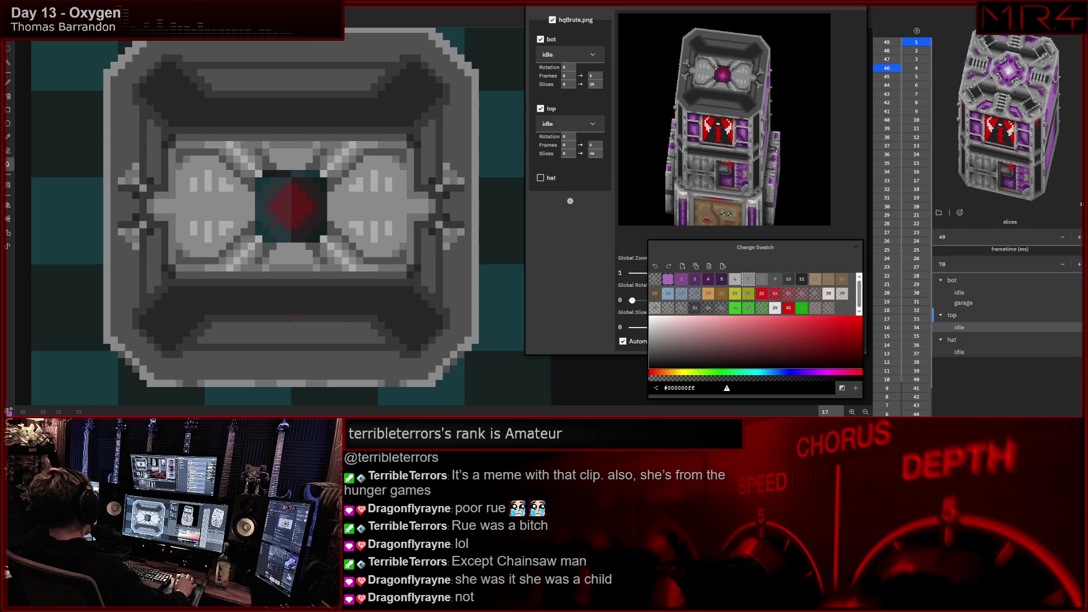
# - Fill the bottom band, the four side strips and the top strip around the panel with lighter grey
pyautogui.click(281, 332)
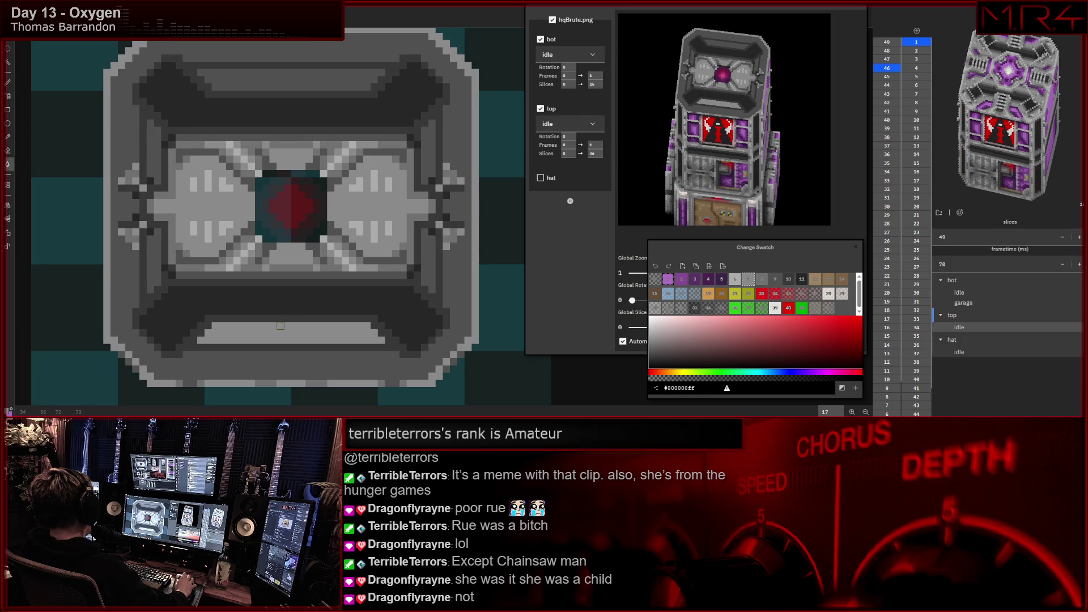
pyautogui.click(151, 254)
pyautogui.click(150, 143)
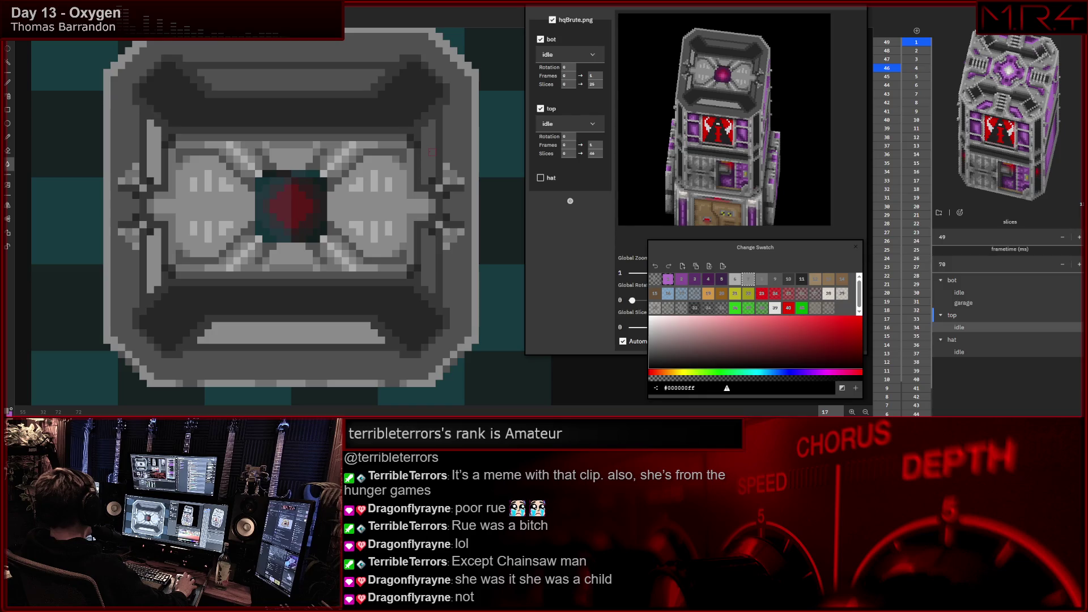
pyautogui.click(432, 153)
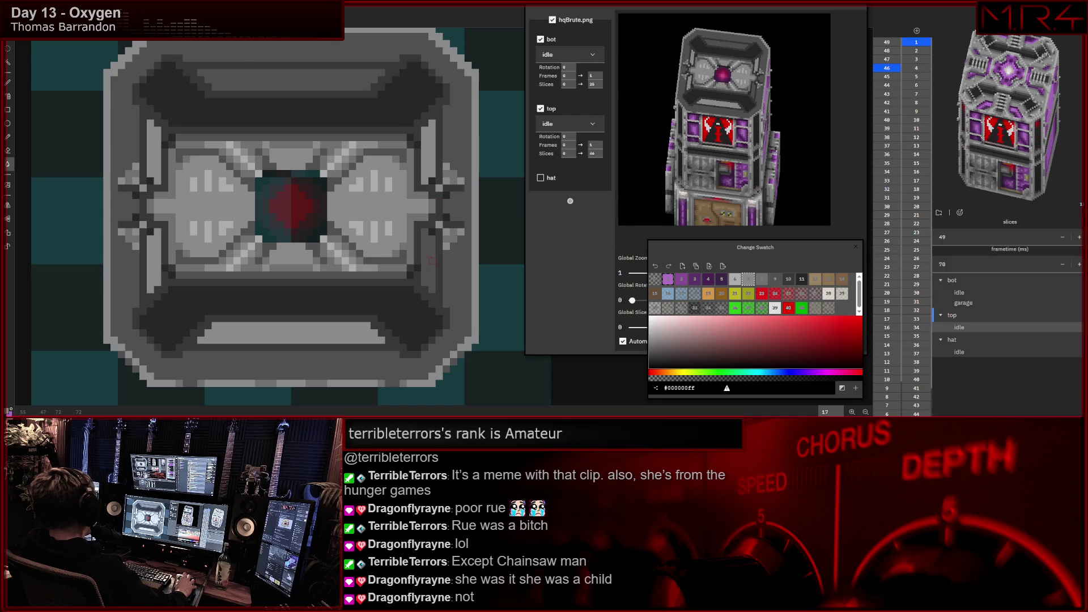
pyautogui.click(433, 262)
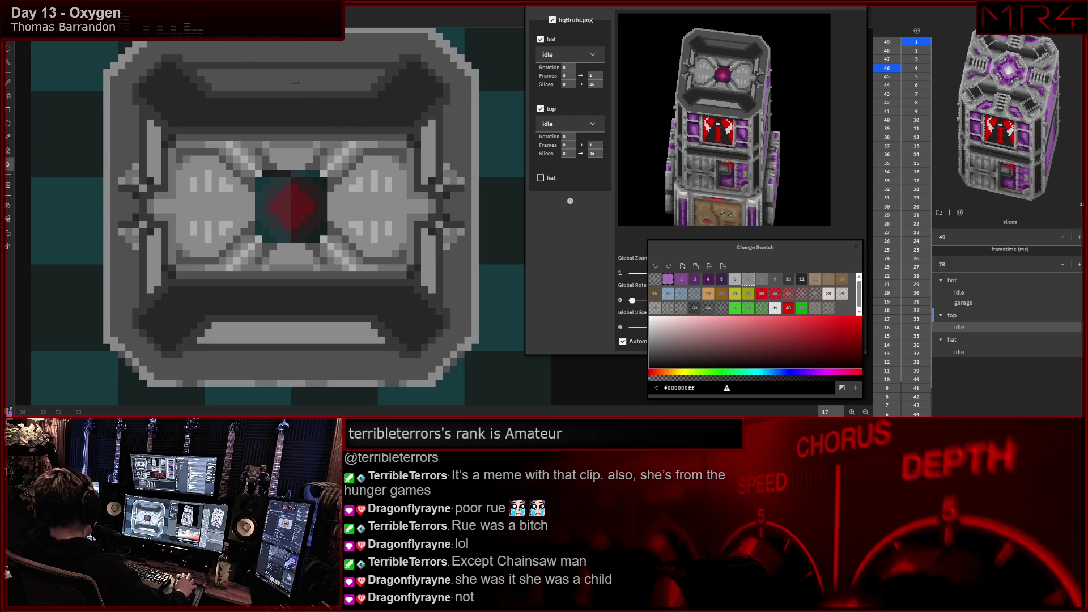
pyautogui.click(295, 80)
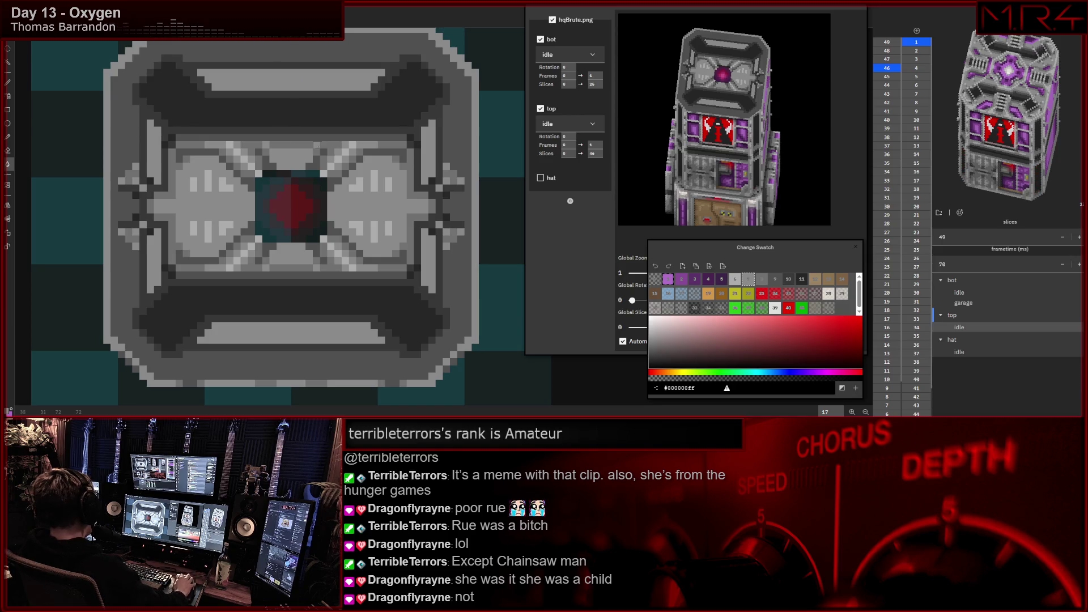
pyautogui.moveTo(317, 145); pyautogui.dragTo(332, 158)
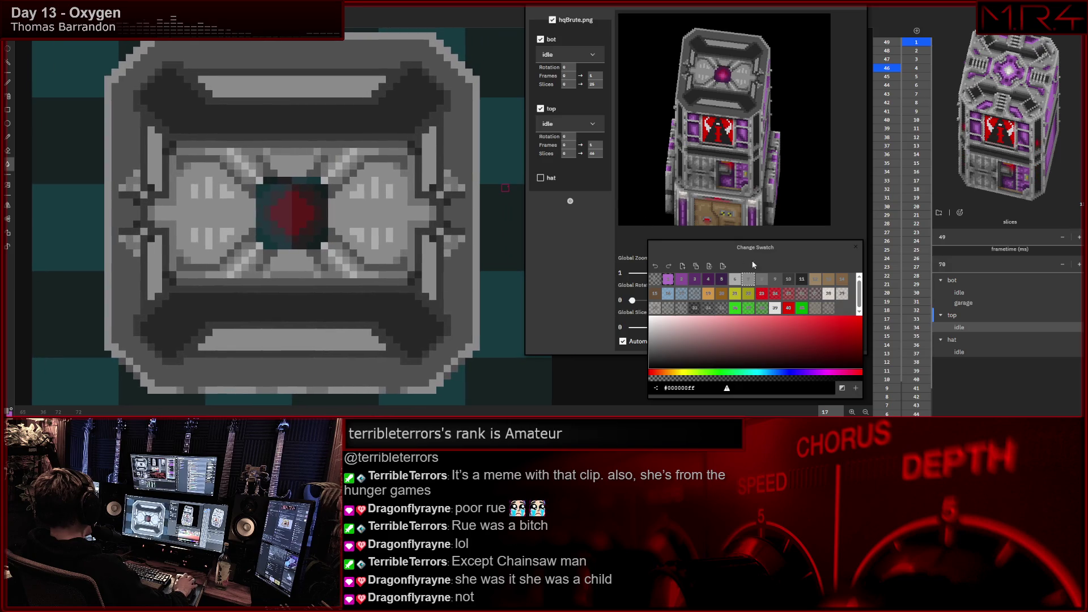
pyautogui.press('b')
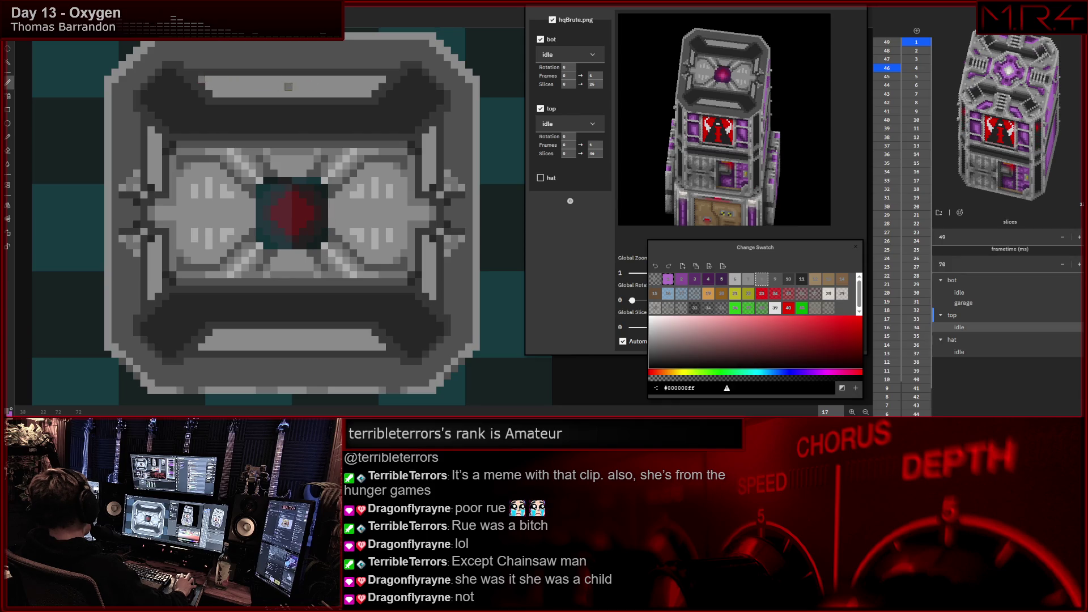
pyautogui.moveTo(202, 79); pyautogui.dragTo(367, 79)
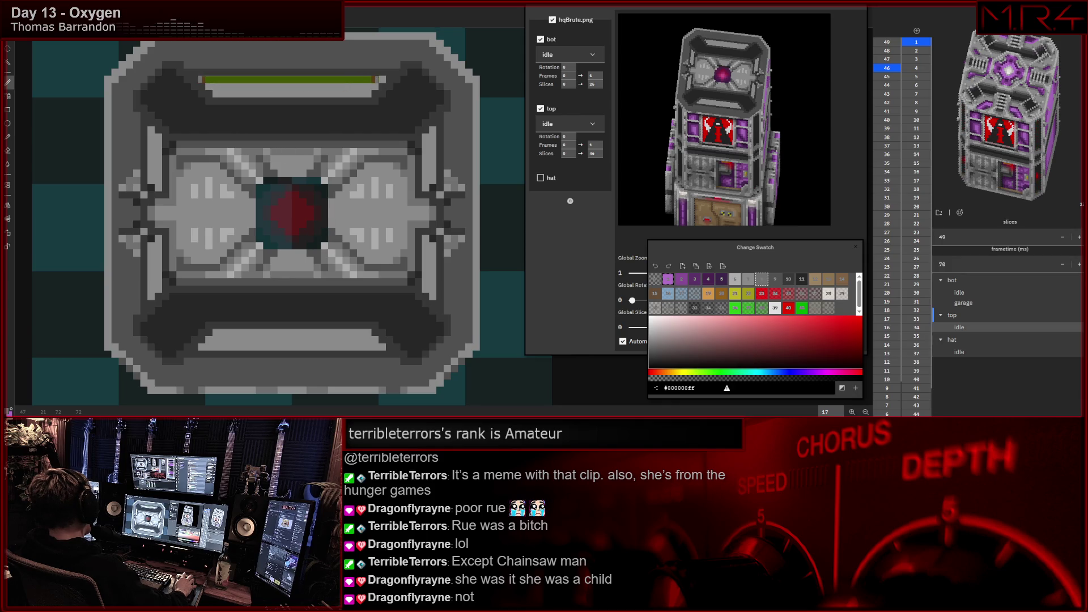
pyautogui.hotkey('ctrl', 'z')
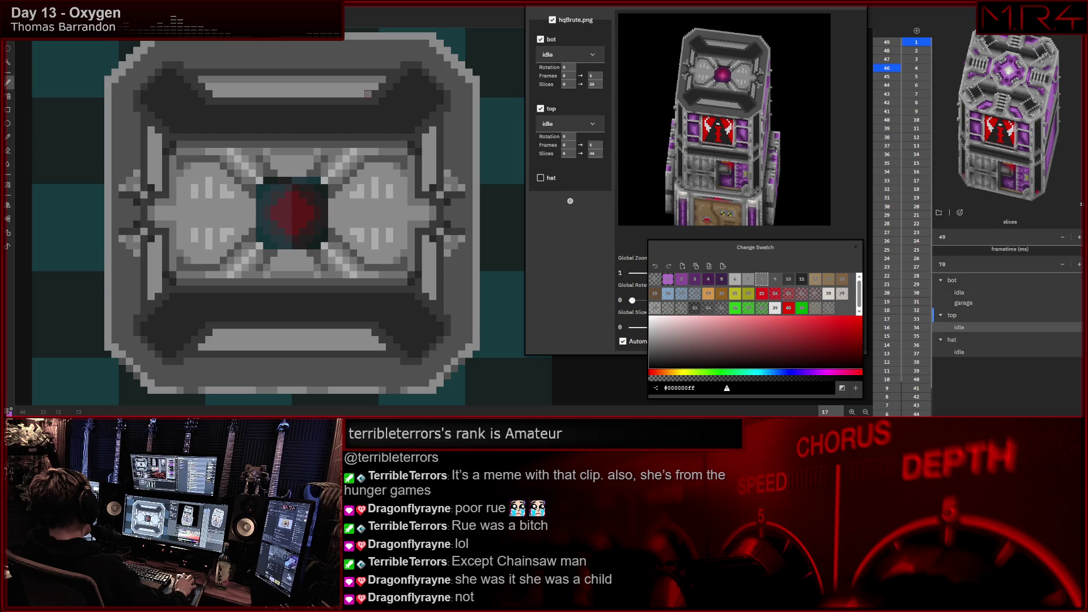
pyautogui.keyDown('shift'); pyautogui.click(214, 94); pyautogui.keyUp('shift')
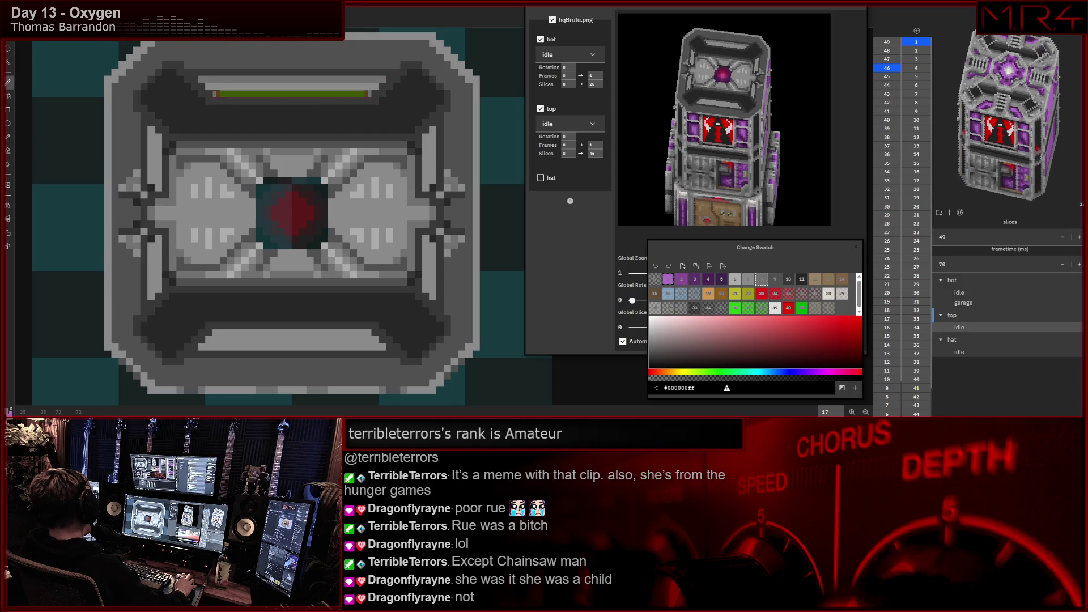
pyautogui.hotkey('ctrl', 'z')
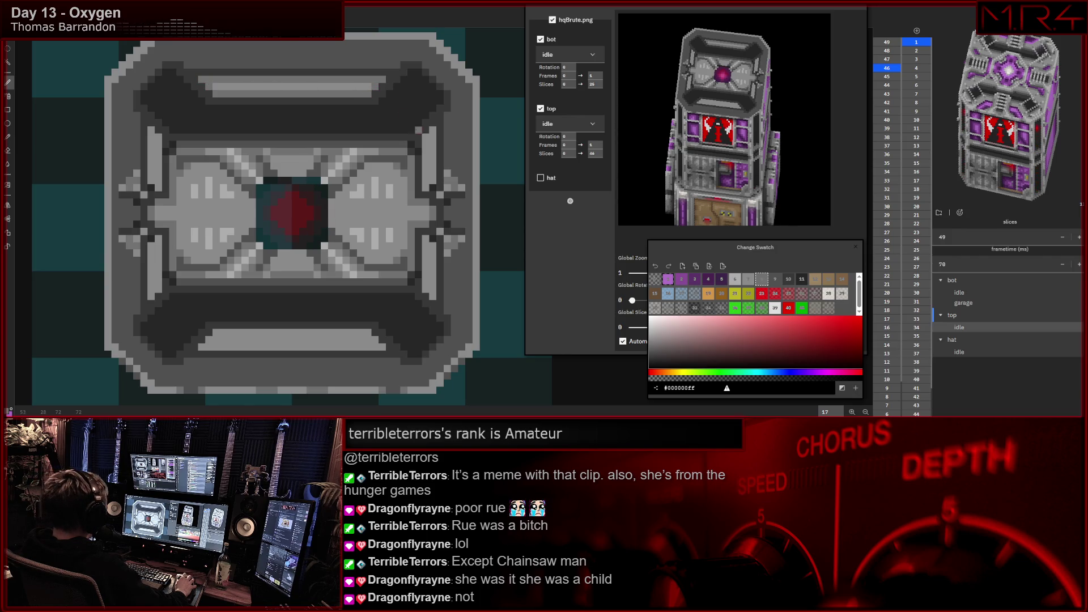
pyautogui.moveTo(215, 332); pyautogui.dragTo(331, 333)
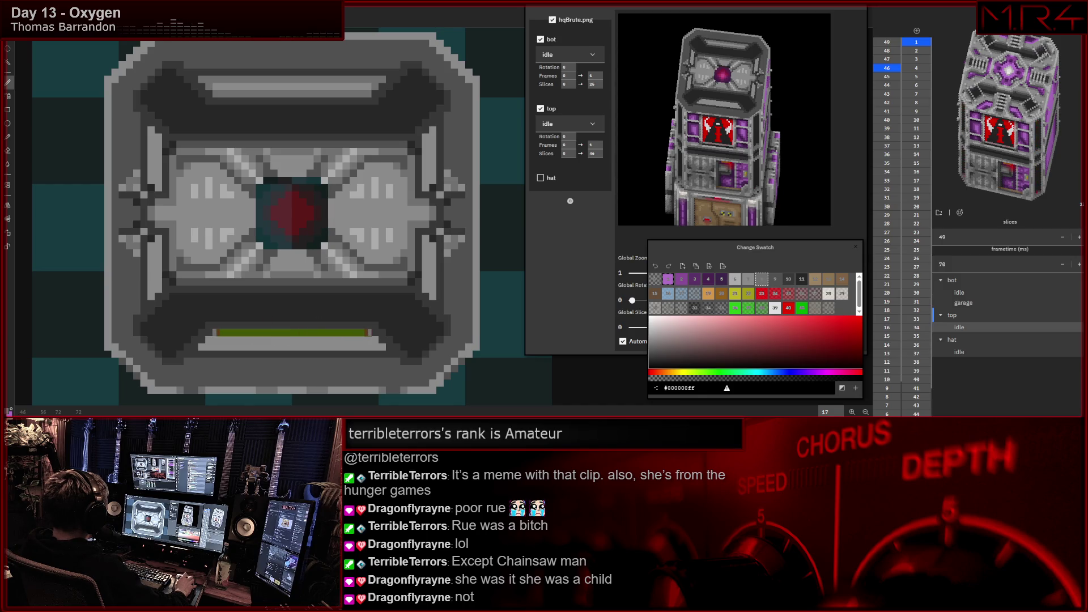
pyautogui.hotkey('ctrl', 'z')
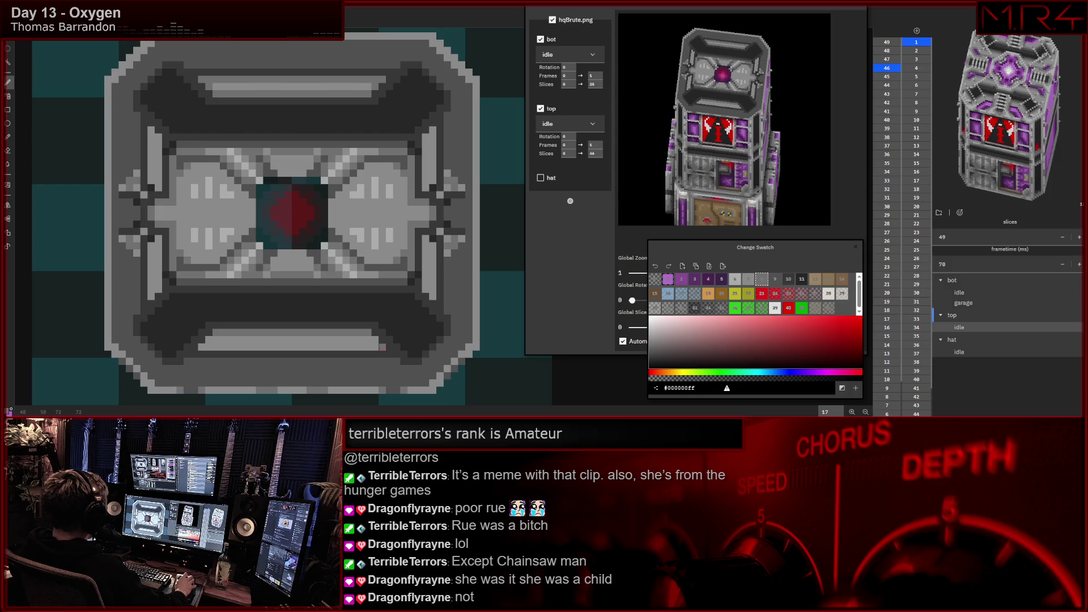
pyautogui.moveTo(210, 348); pyautogui.dragTo(382, 348)
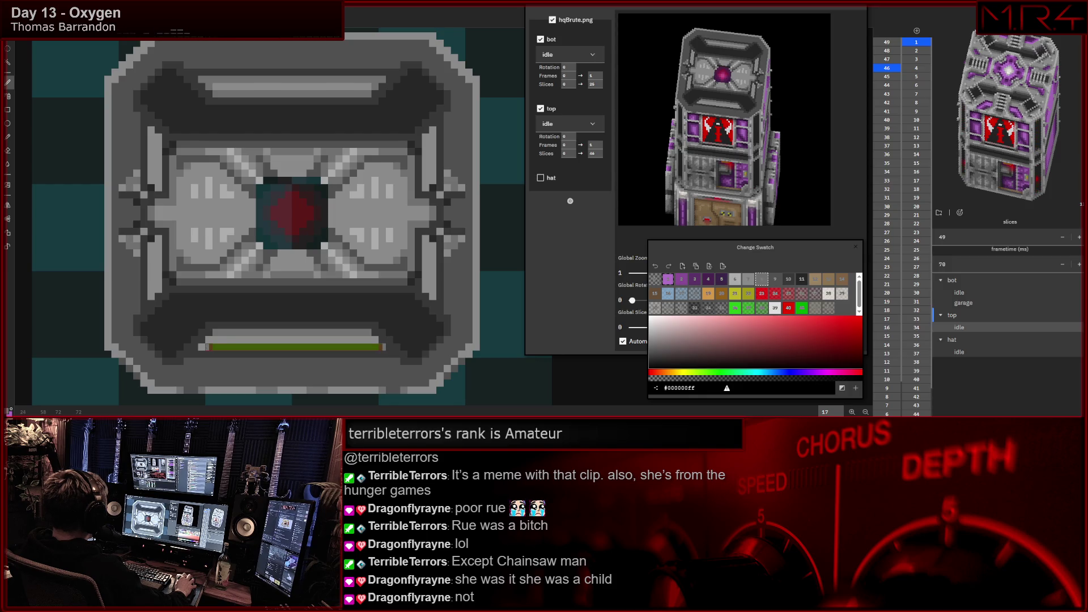
pyautogui.hotkey('ctrl', 'z')
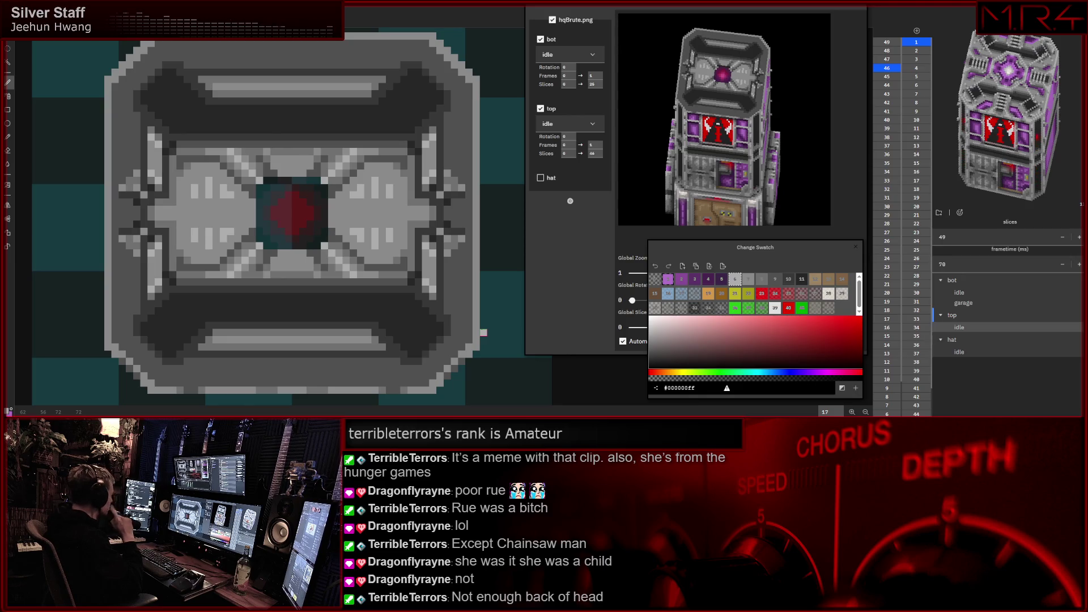
# - Compare slice 42, pick the last palette swatch as drawing colour, and return to the grey top slice
pyautogui.click(917, 396)
pyautogui.click(840, 280)
pyautogui.click(900, 78)
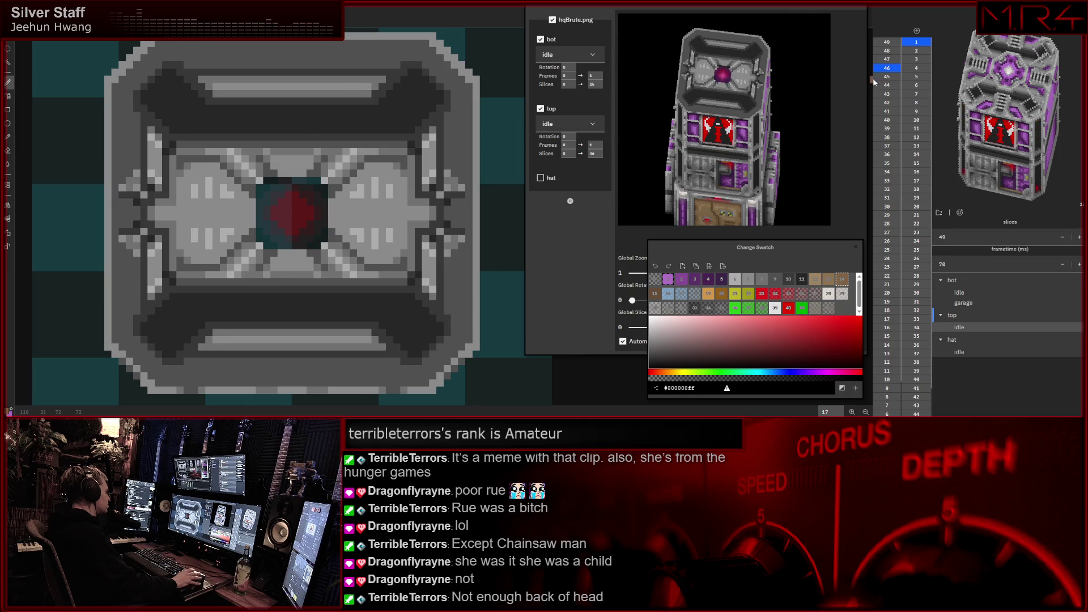
pyautogui.click(888, 76)
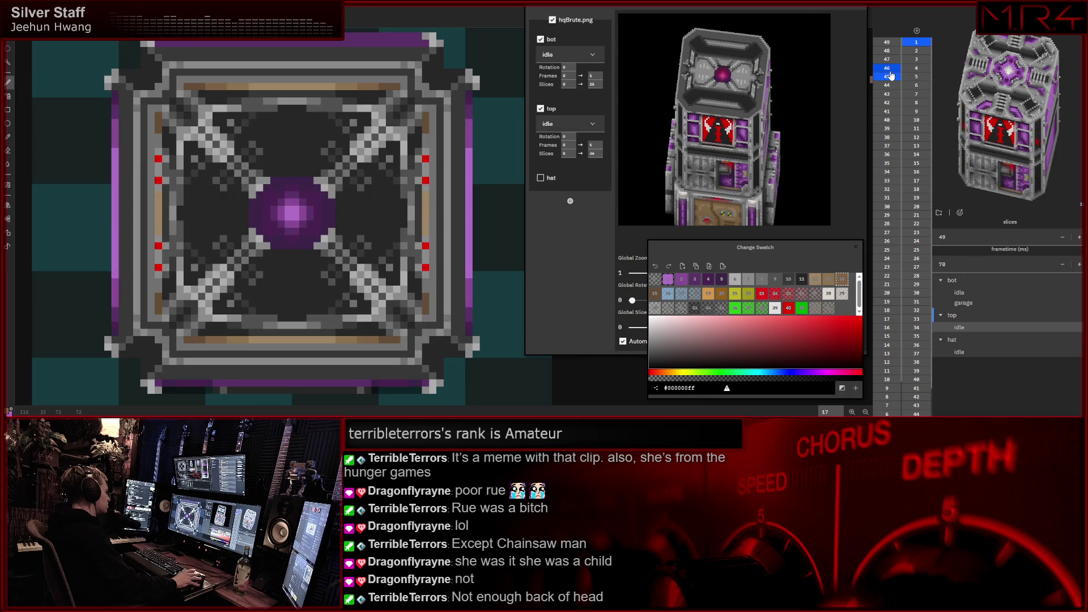
pyautogui.click(891, 76)
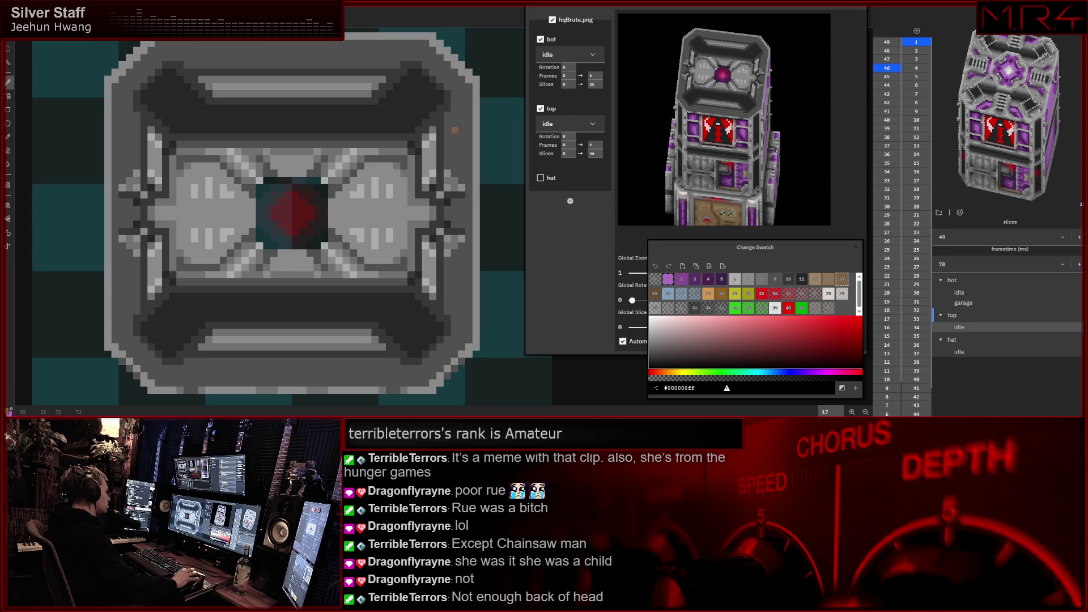
pyautogui.scroll(-2, 404, 131)
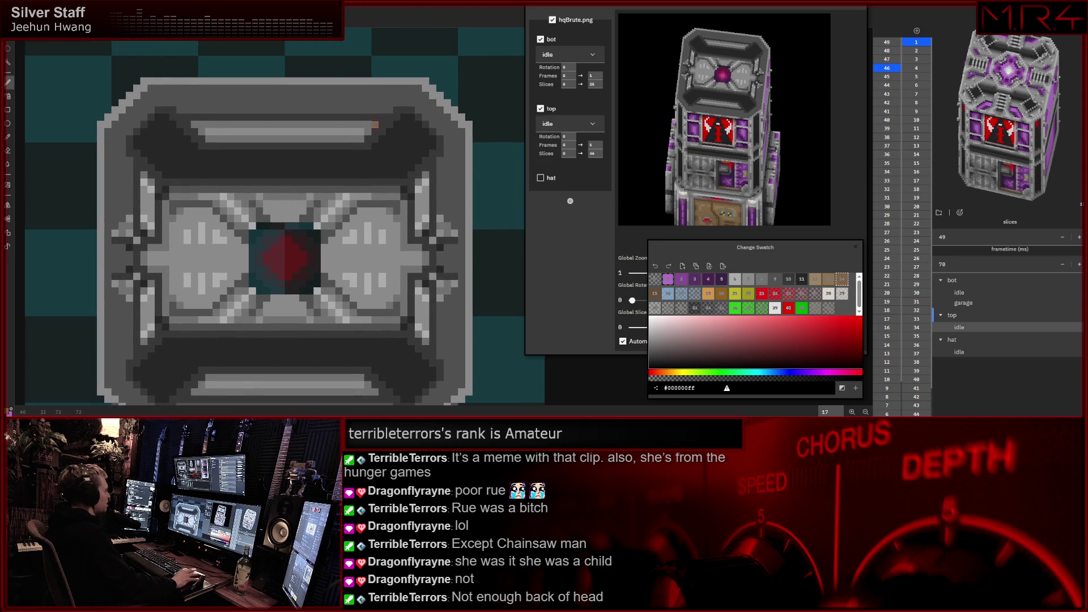
pyautogui.scroll(-1, 259, 119)
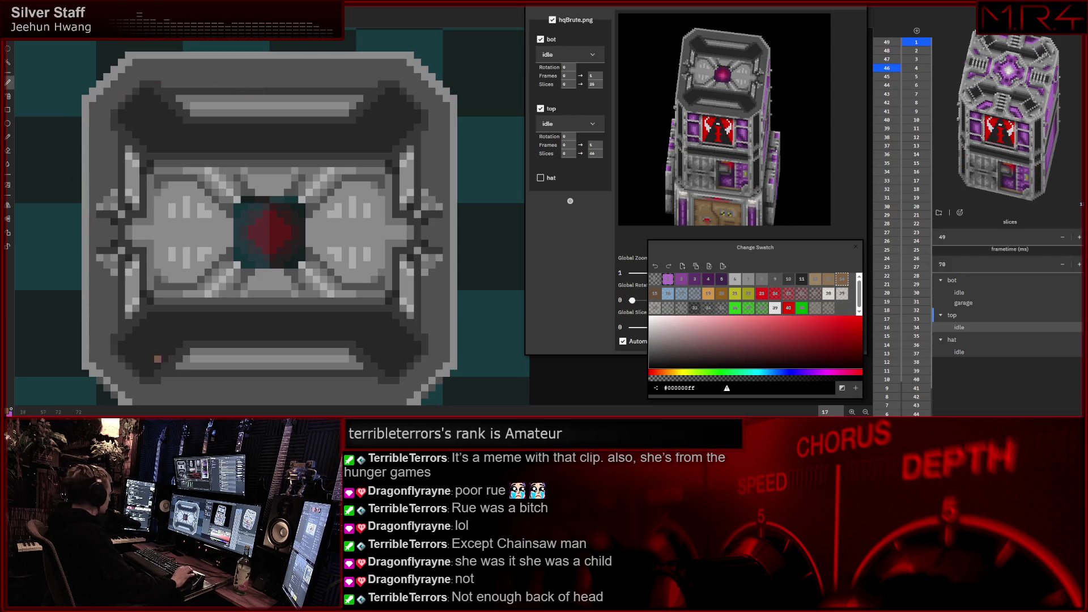
pyautogui.scroll(-2, 368, 352)
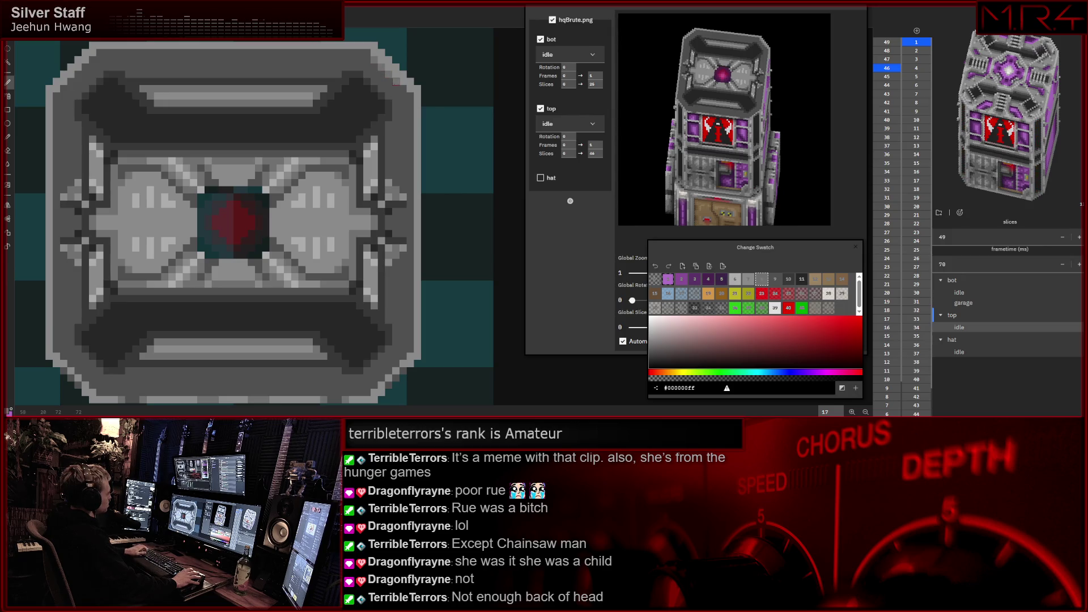
pyautogui.scroll(-2, 404, 196)
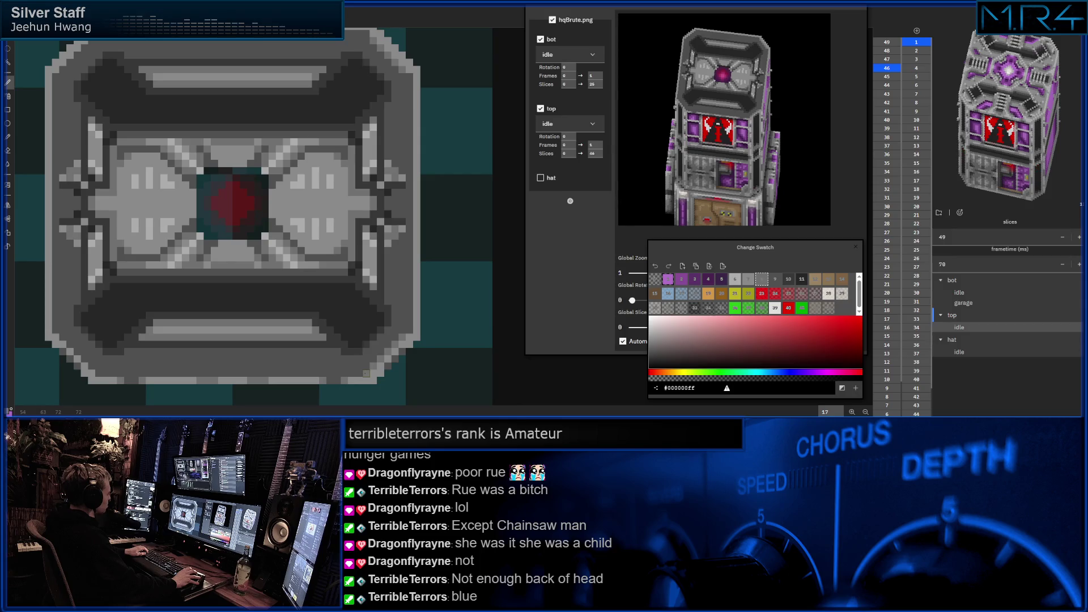
pyautogui.hscroll(-3, 374, 338)
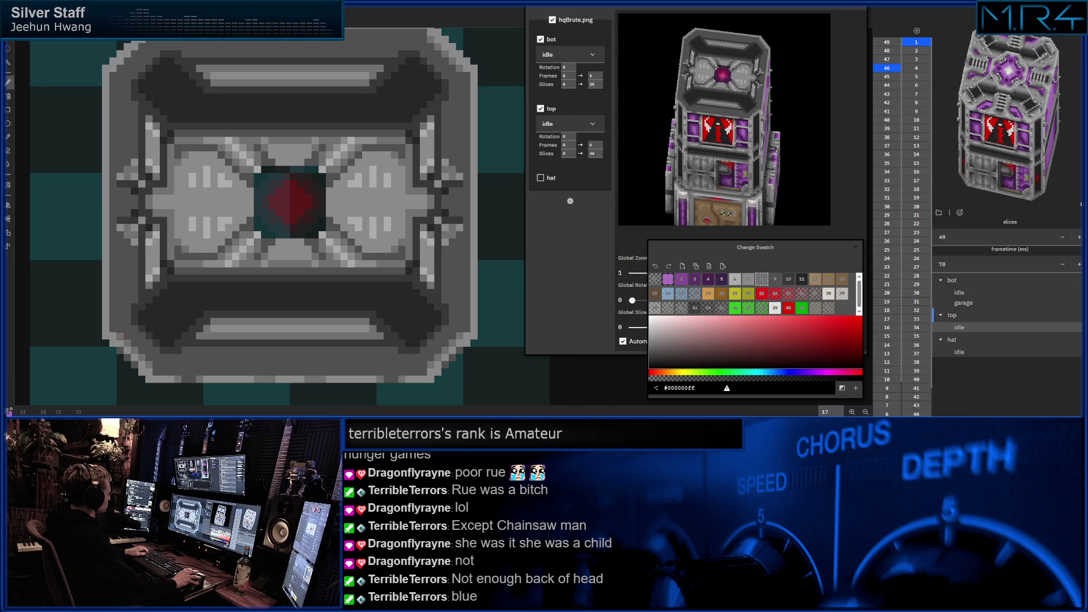
pyautogui.scroll(1, 172, 278)
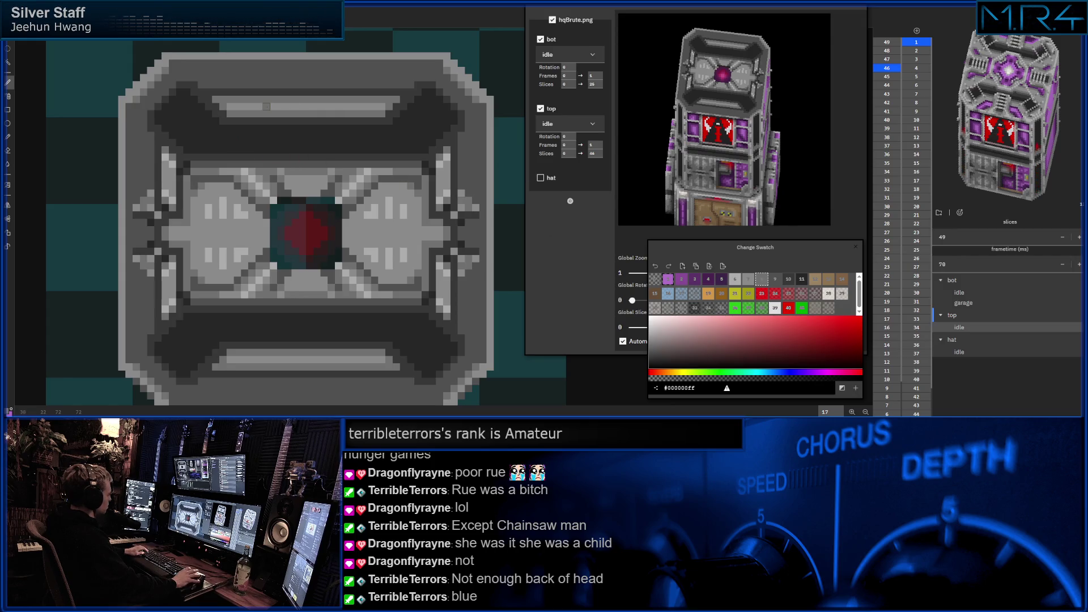
pyautogui.click(750, 280)
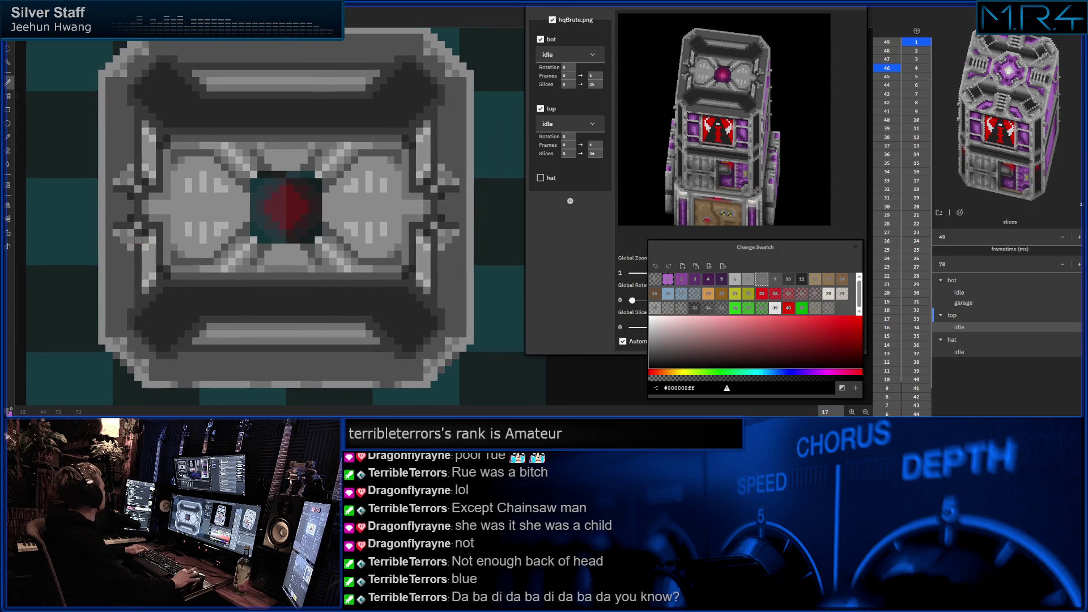
# - Recentre the top slice and make grey palette colour 10 the painting colour after trying swatch 9
pyautogui.moveTo(166, 280); pyautogui.dragTo(136, 251)
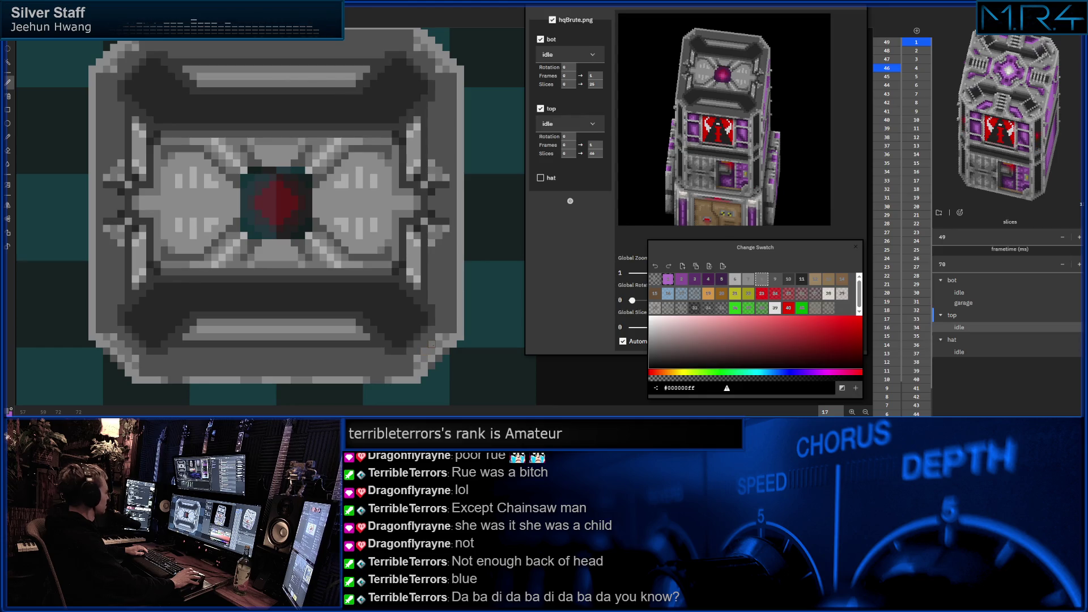
pyautogui.moveTo(439, 331); pyautogui.dragTo(476, 333)
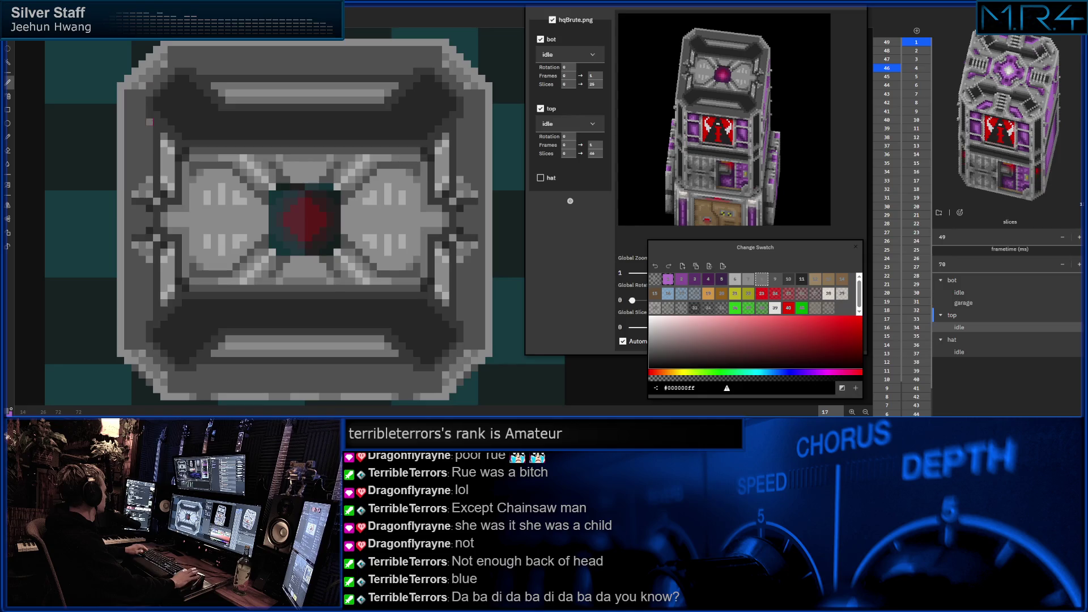
pyautogui.moveTo(149, 79); pyautogui.dragTo(226, 110)
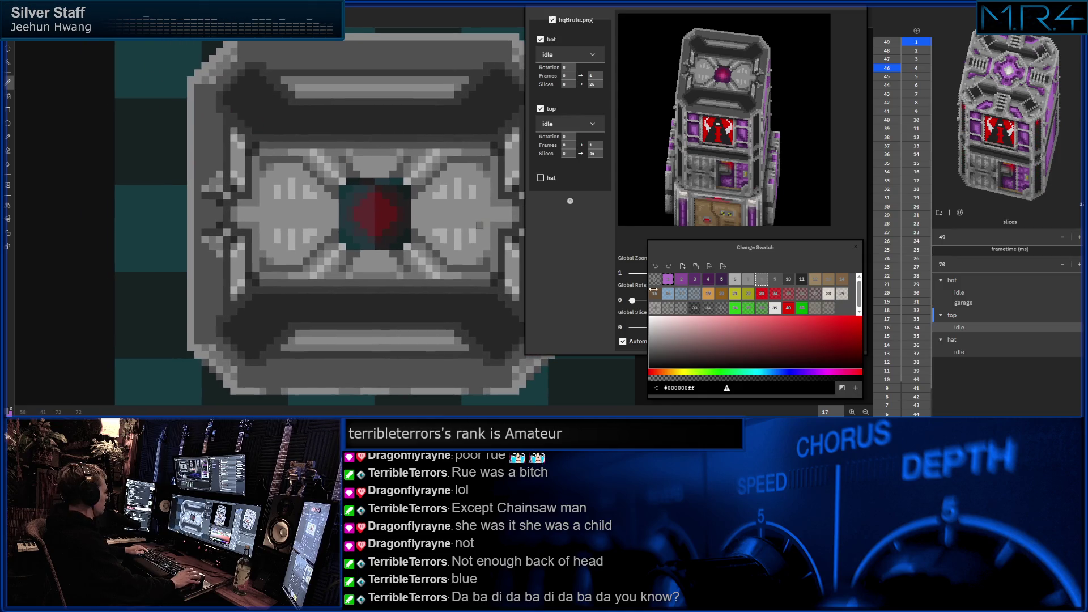
pyautogui.click(776, 277)
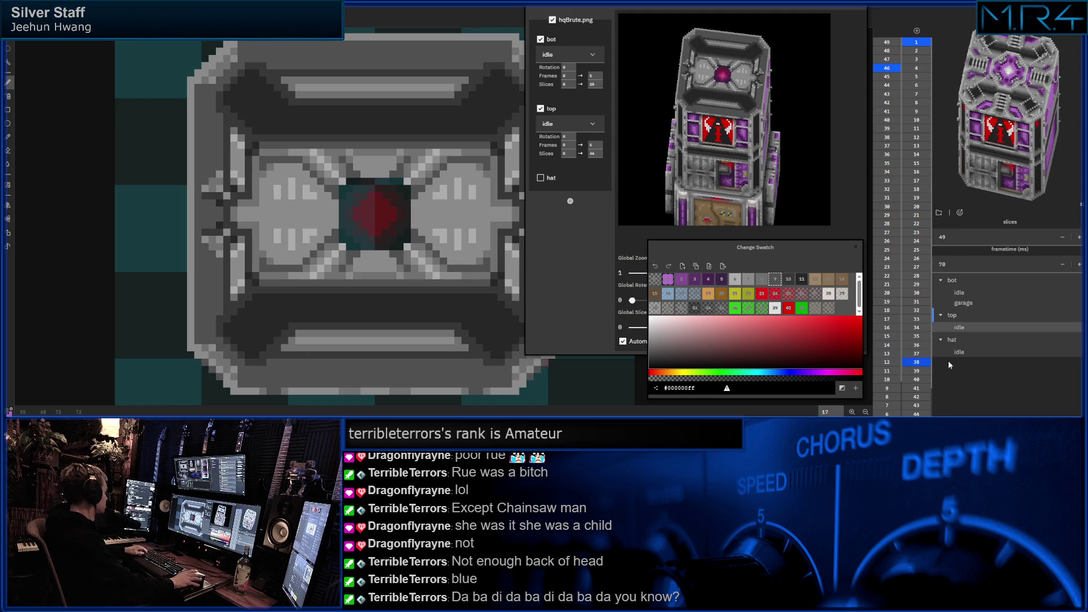
pyautogui.click(790, 282)
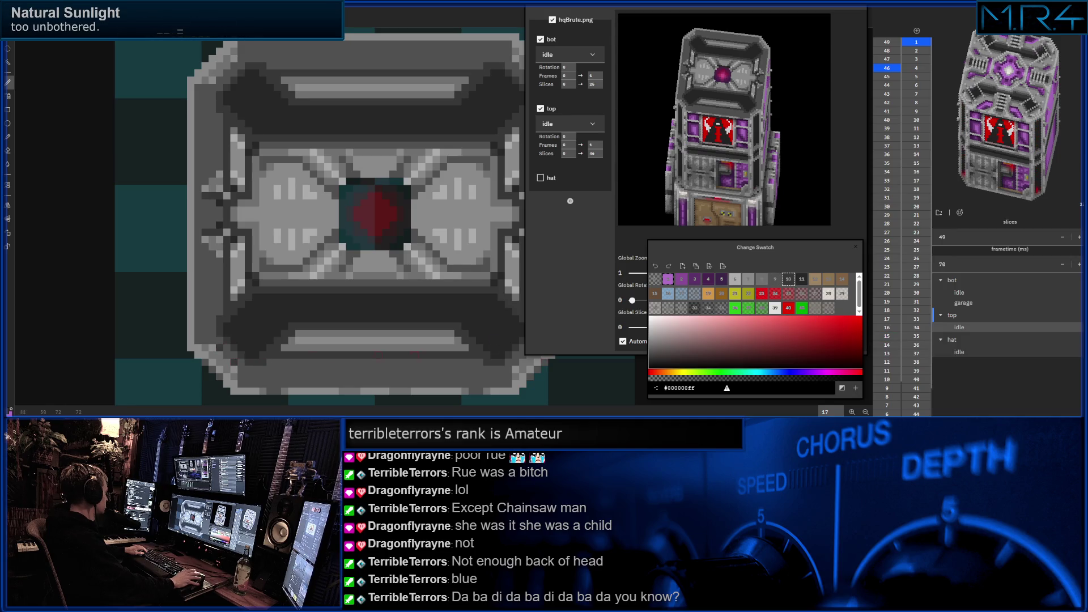
# - Pan the sprite view left, up and then right to bring the slice back into view
pyautogui.moveTo(444, 335)
pyautogui.mouseDown()
pyautogui.moveTo(349, 312)
pyautogui.moveTo(360, 319)
pyautogui.mouseUp()
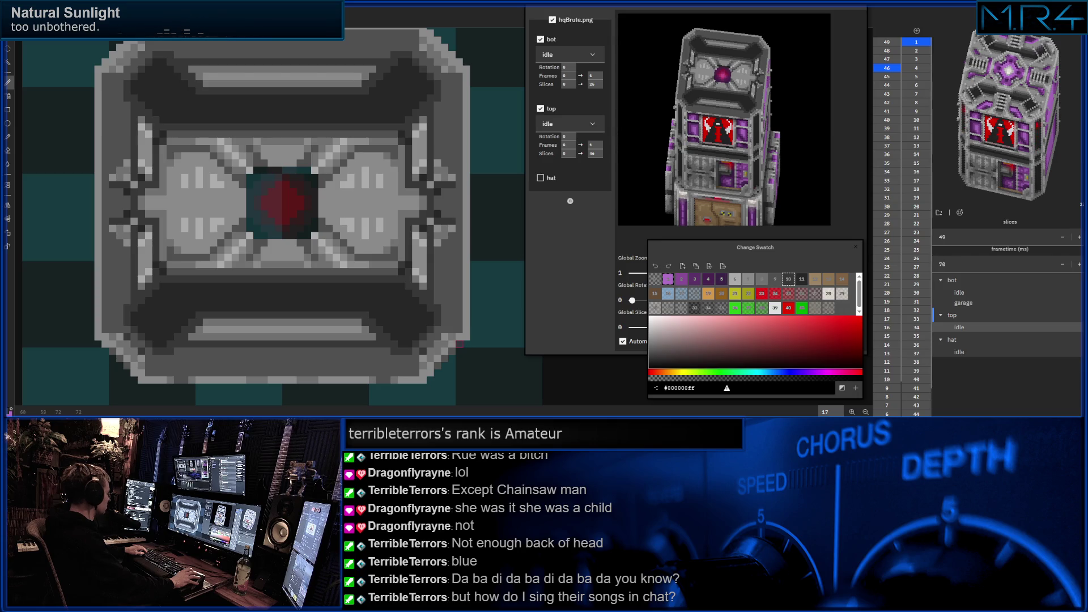
pyautogui.moveTo(423, 272); pyautogui.dragTo(437, 286)
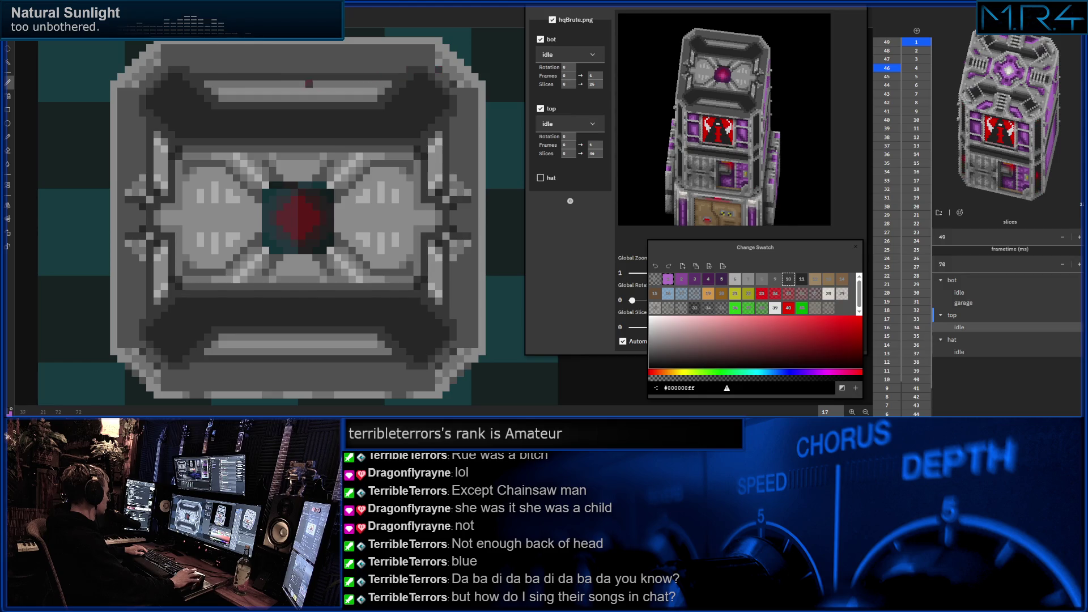
pyautogui.moveTo(223, 76); pyautogui.dragTo(240, 86)
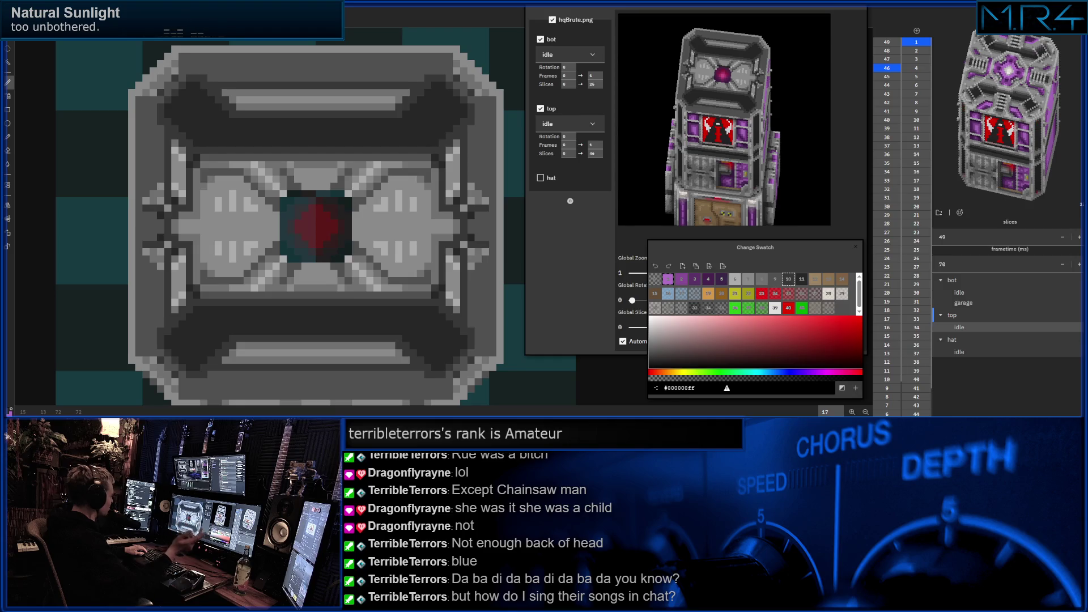
# - Choose palette colour 7, then switch to another palette swatch while panning over the slice
pyautogui.click(244, 114)
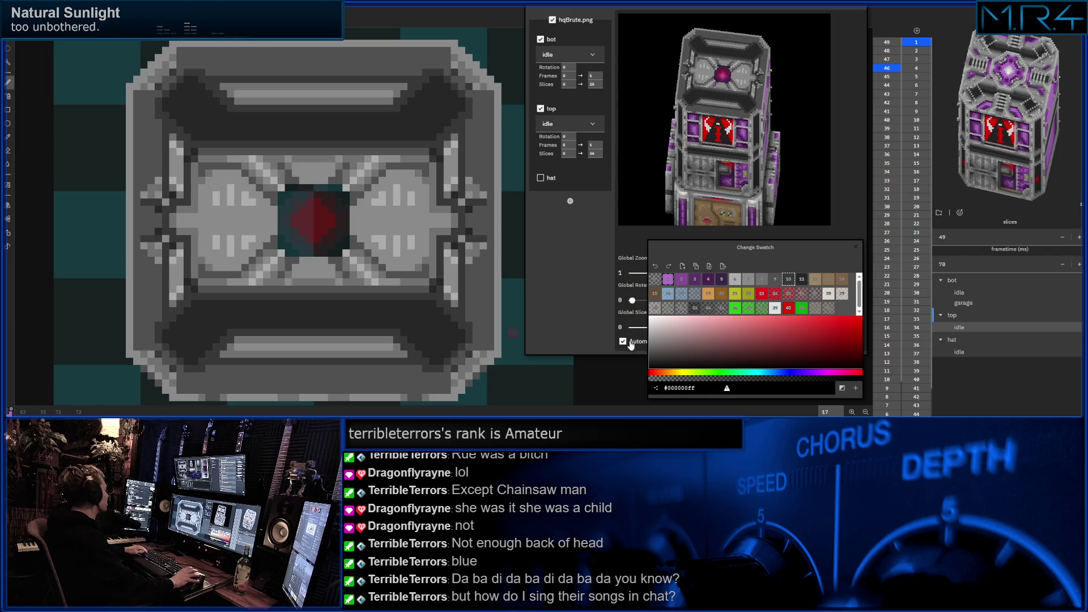
pyautogui.click(753, 281)
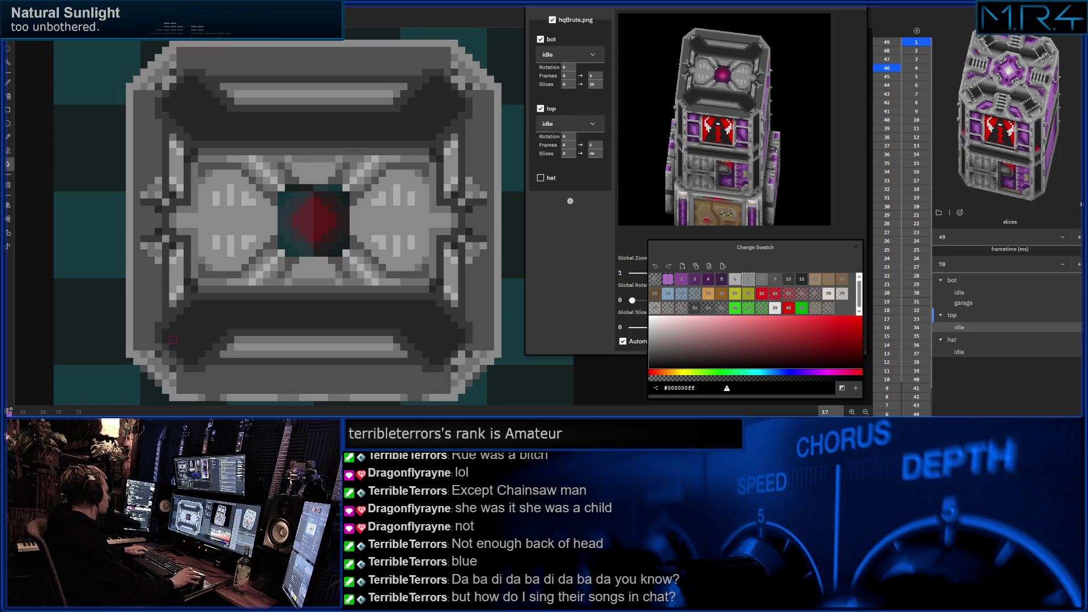
pyautogui.moveTo(355, 224)
pyautogui.mouseDown()
pyautogui.moveTo(358, 251)
pyautogui.moveTo(429, 297)
pyautogui.mouseUp()
pyautogui.click(788, 280)
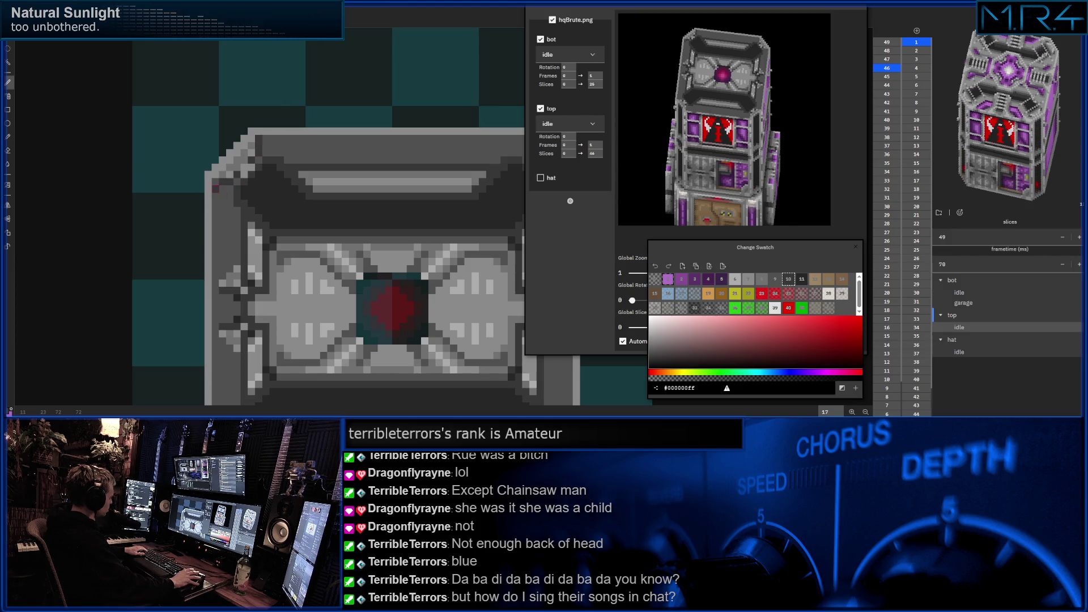
pyautogui.hscroll(3, 496, 197)
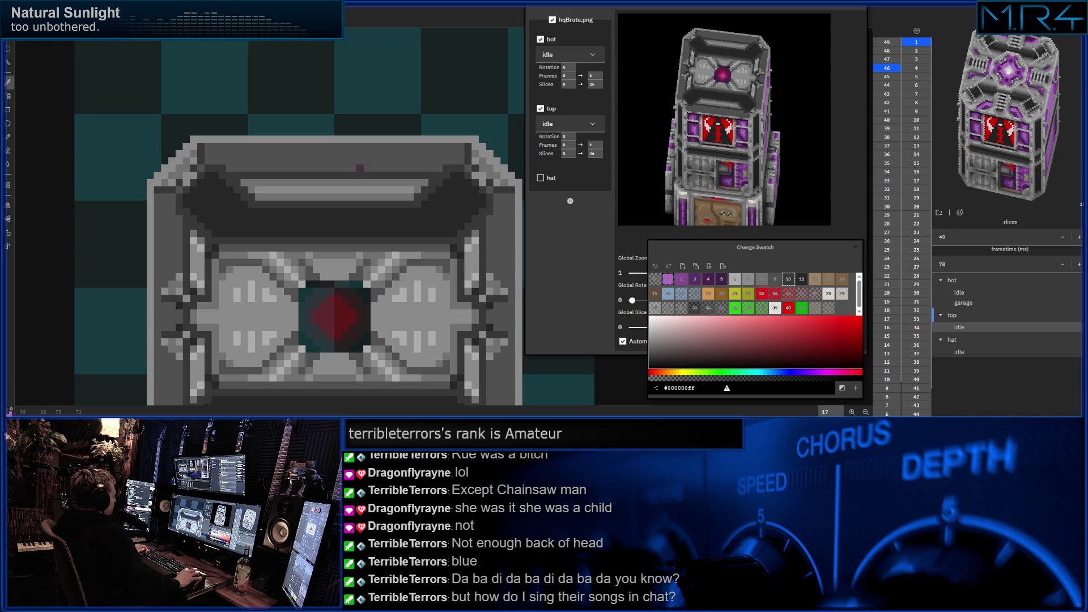
pyautogui.scroll(-2, 360, 168)
pyautogui.scroll(-2, 408, 238)
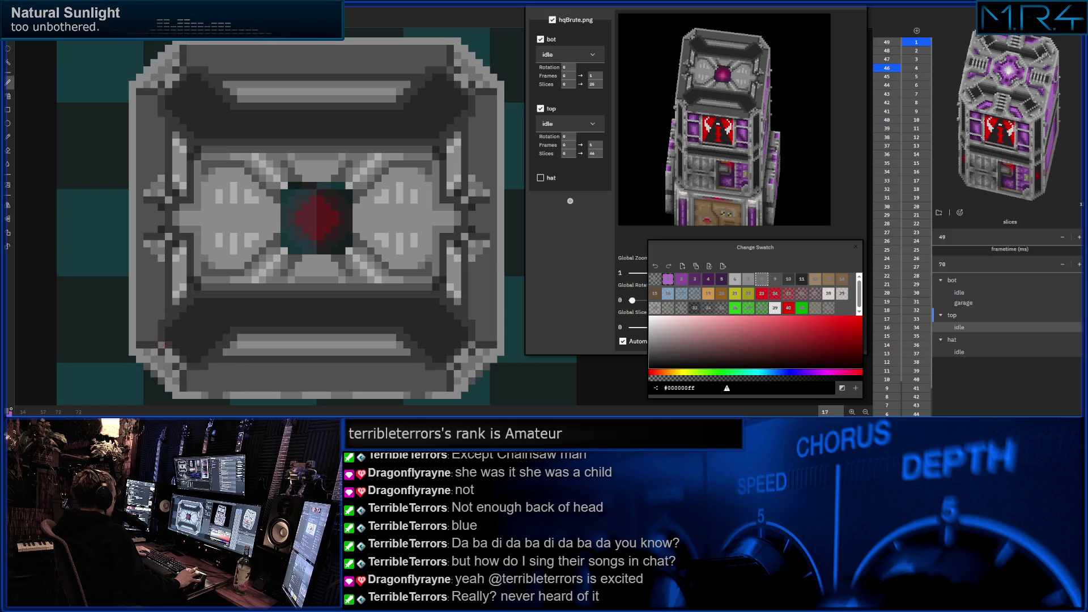
pyautogui.scroll(1, 183, 324)
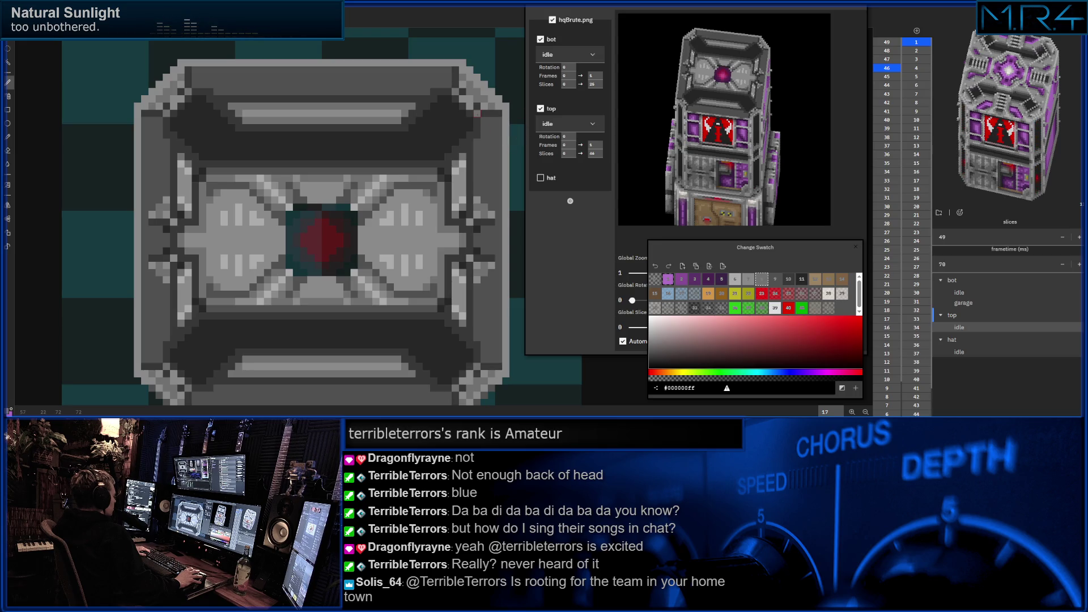
# - Step two slices along the tower, recentre the view, and make palette colour 11 the painting colour
pyautogui.press('Right')
pyautogui.hscroll(2, 298, 221)
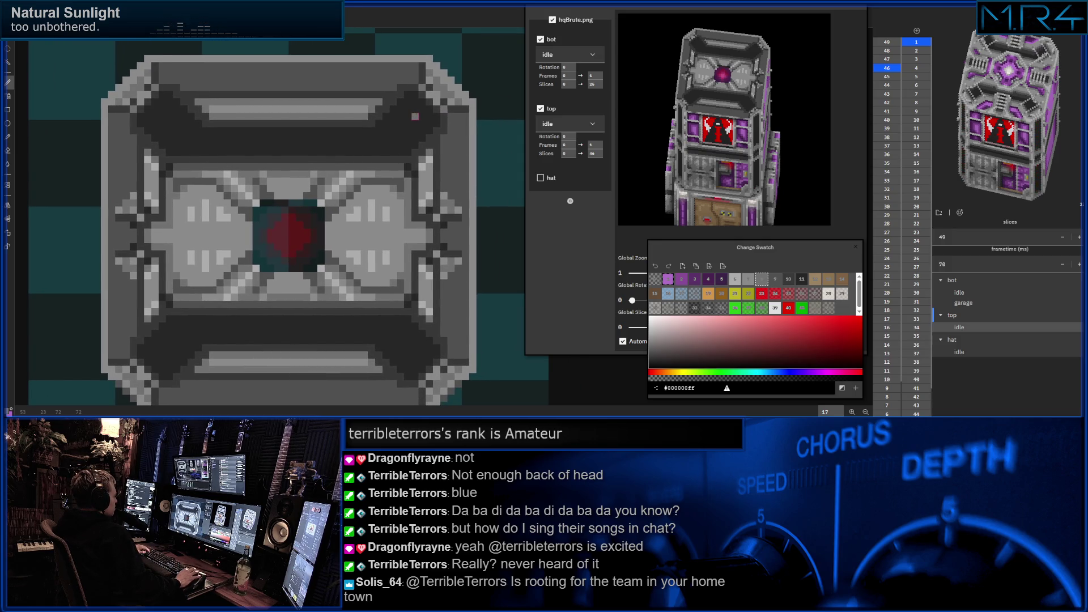
pyautogui.press('Right')
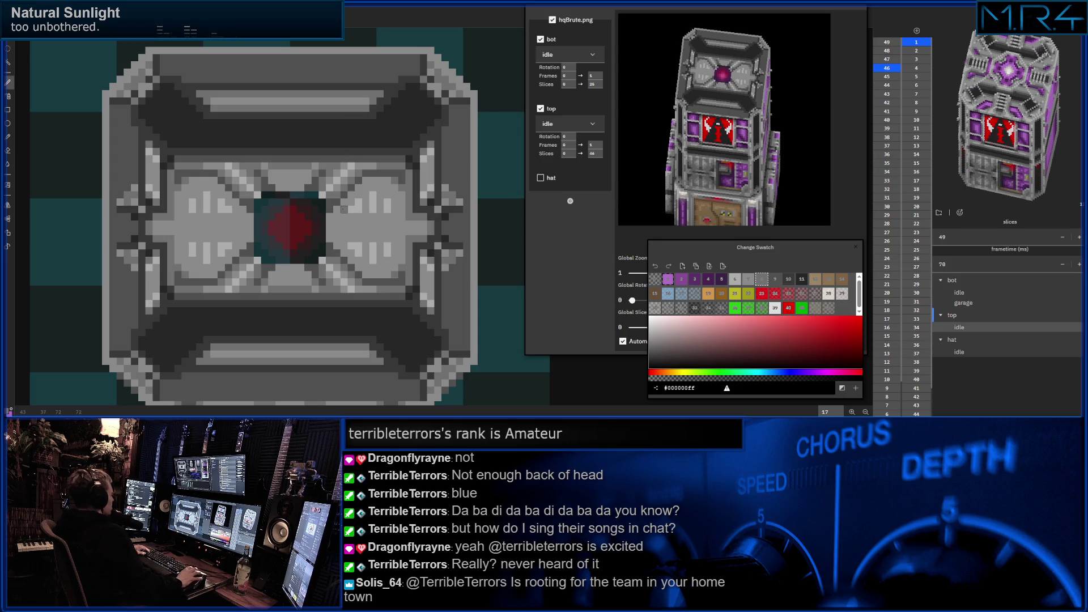
pyautogui.moveTo(351, 200); pyautogui.dragTo(348, 193)
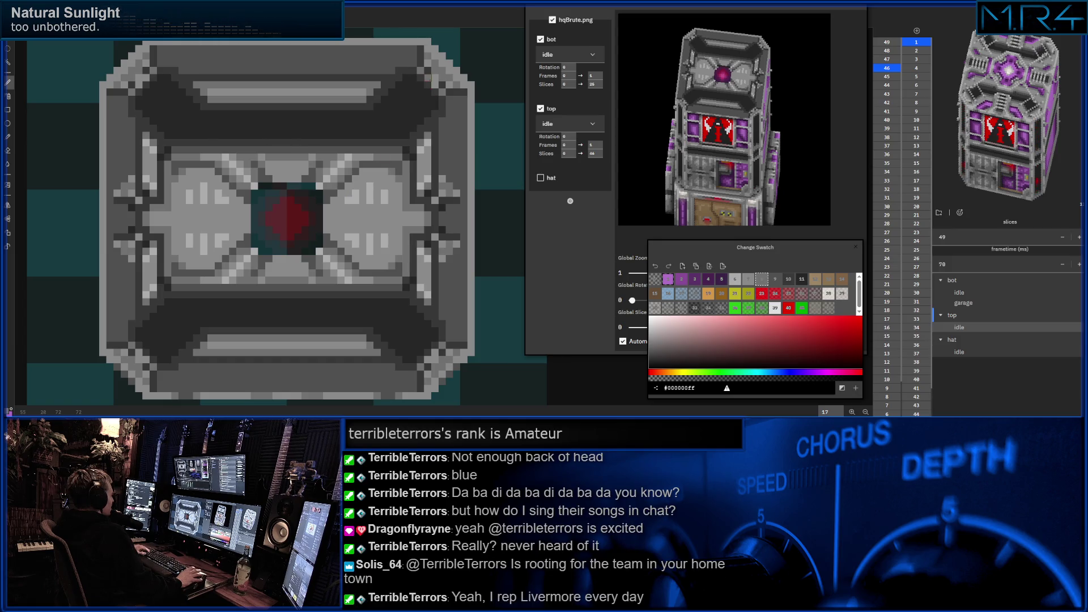
pyautogui.moveTo(347, 121)
pyautogui.mouseDown()
pyautogui.moveTo(352, 112)
pyautogui.moveTo(336, 118)
pyautogui.mouseUp()
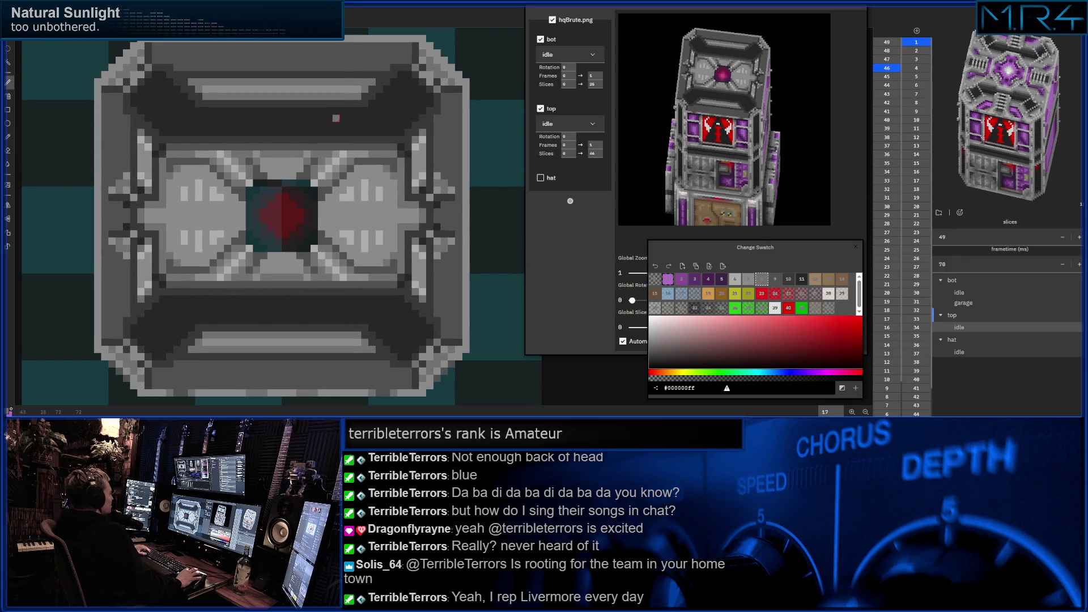
pyautogui.moveTo(335, 119); pyautogui.dragTo(356, 123)
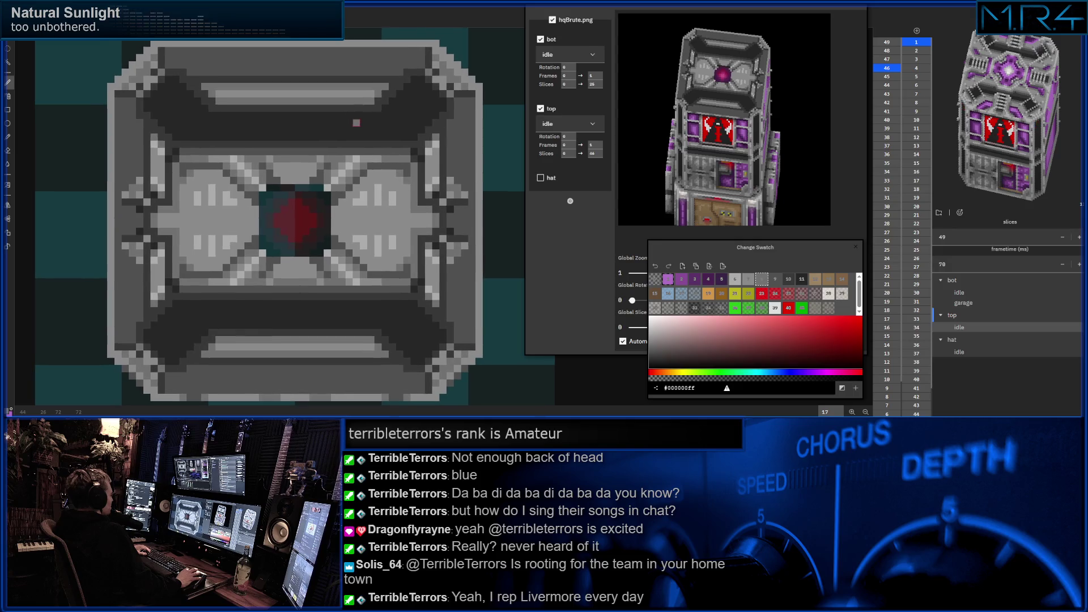
pyautogui.scroll(-1, 349, 123)
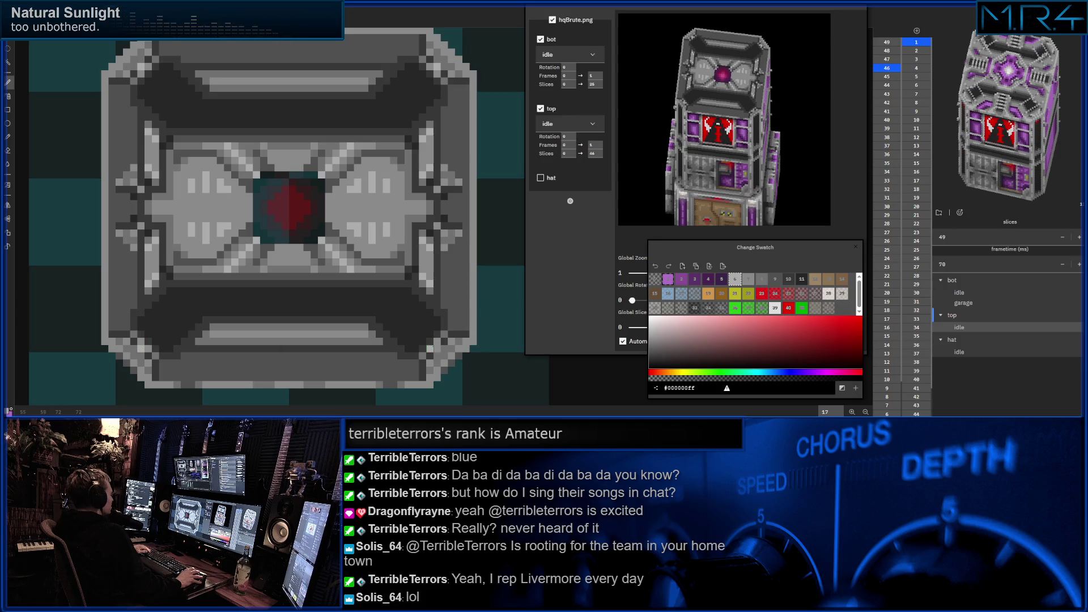
pyautogui.moveTo(249, 218); pyautogui.dragTo(275, 233)
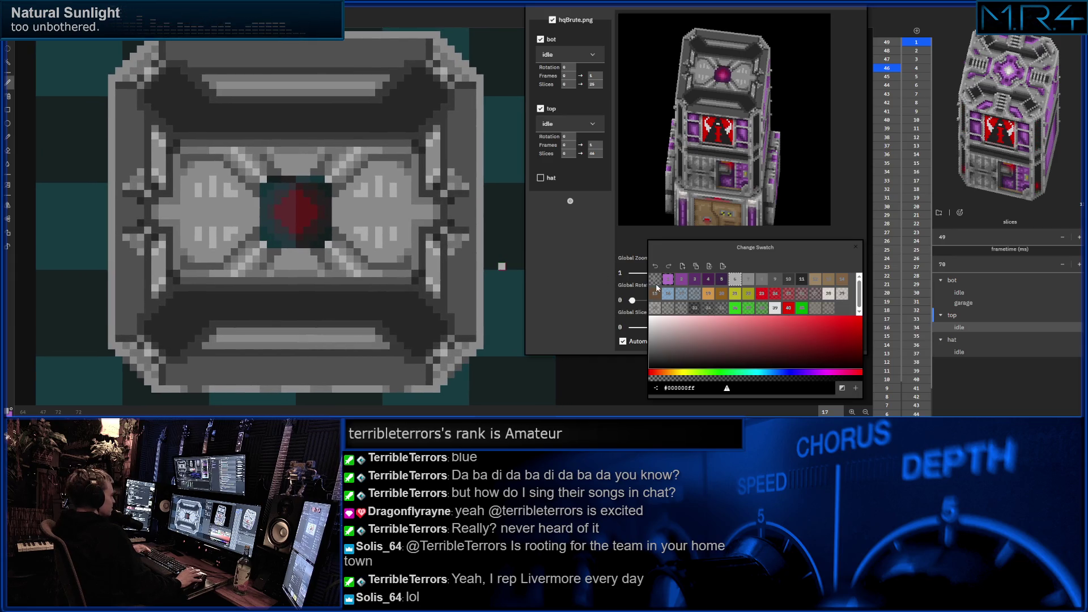
pyautogui.click(799, 280)
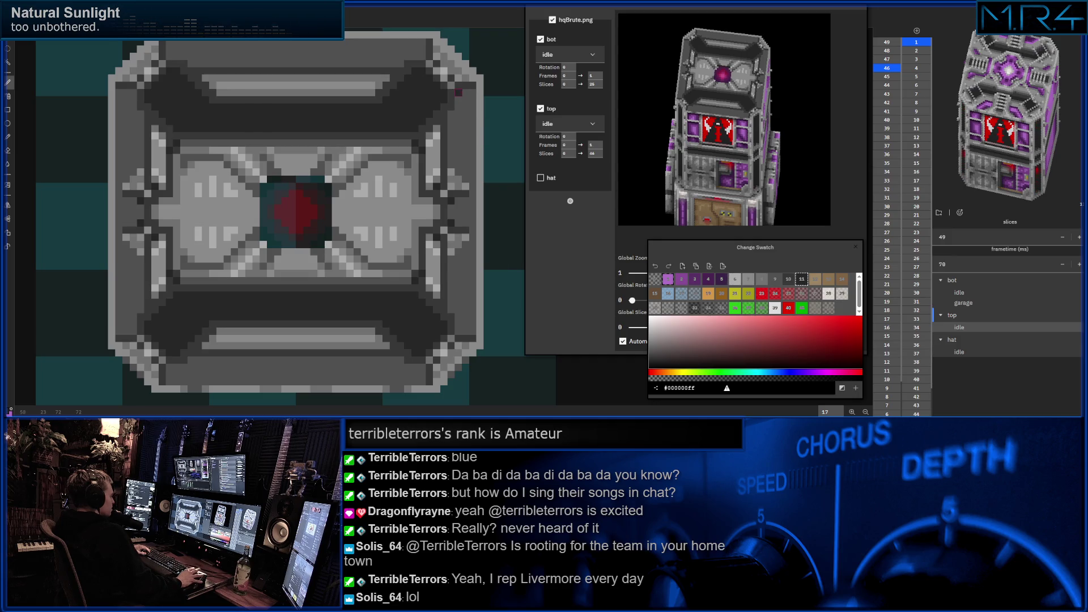
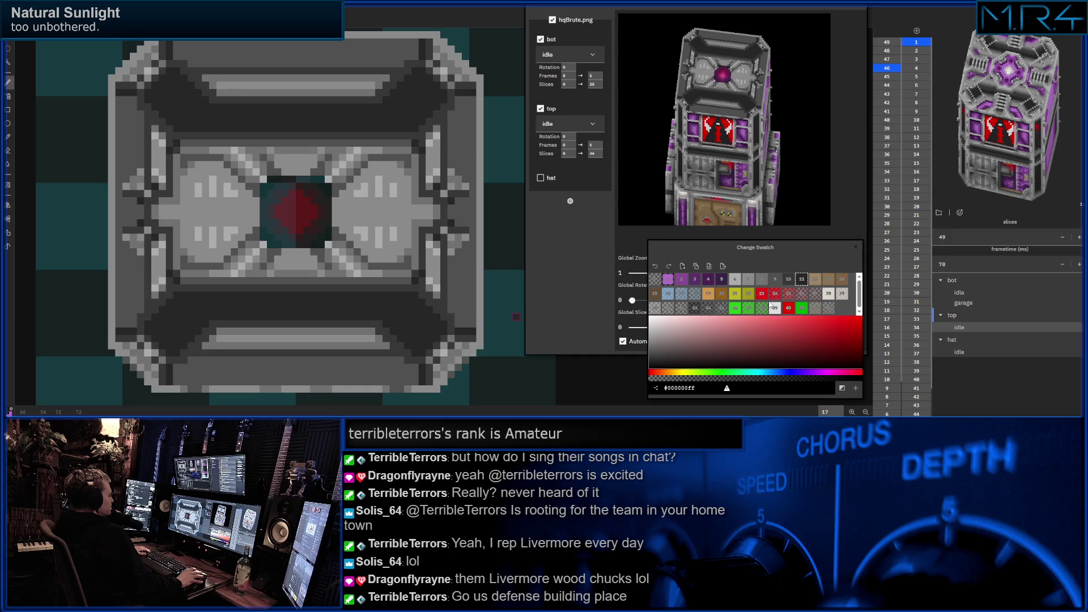
# - Trial a magenta trim line down the slice's right edge, then undo it
pyautogui.press('[')
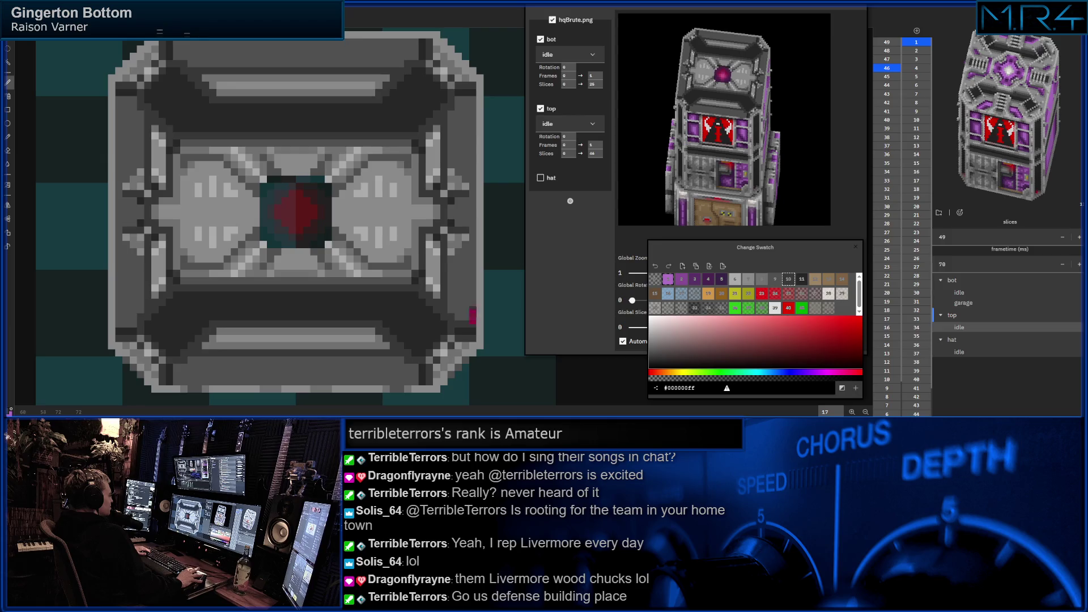
pyautogui.moveTo(473, 324); pyautogui.dragTo(473, 98)
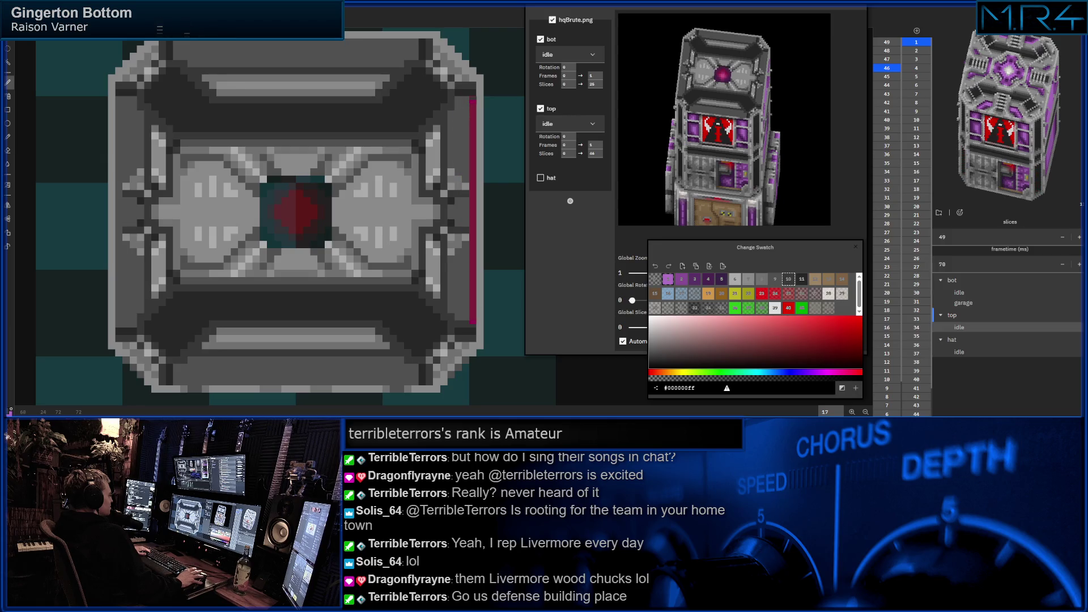
pyautogui.hotkey('ctrl', 'z')
# - Paint a magenta trim line along the slice's bottom edge instead
pyautogui.moveTo(464, 115); pyautogui.dragTo(493, 110)
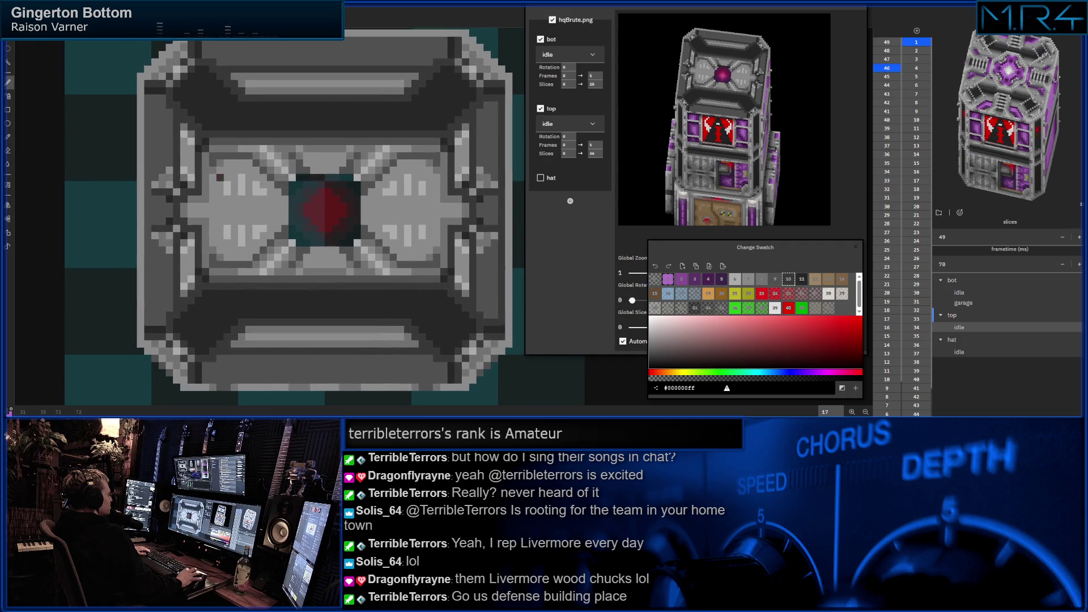
pyautogui.scroll(-1, 466, 353)
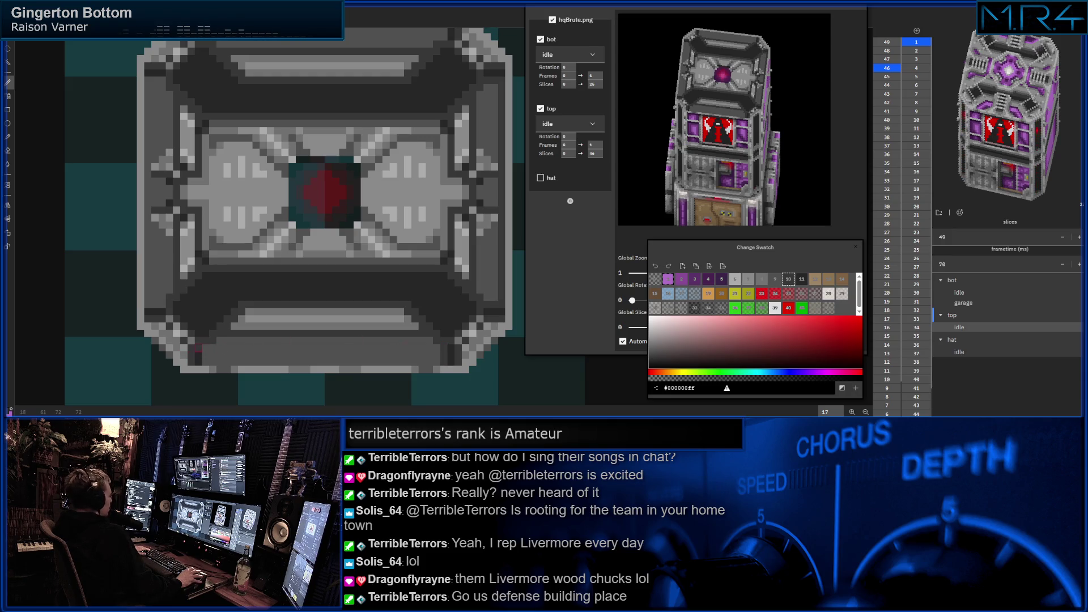
pyautogui.moveTo(207, 361); pyautogui.dragTo(432, 361)
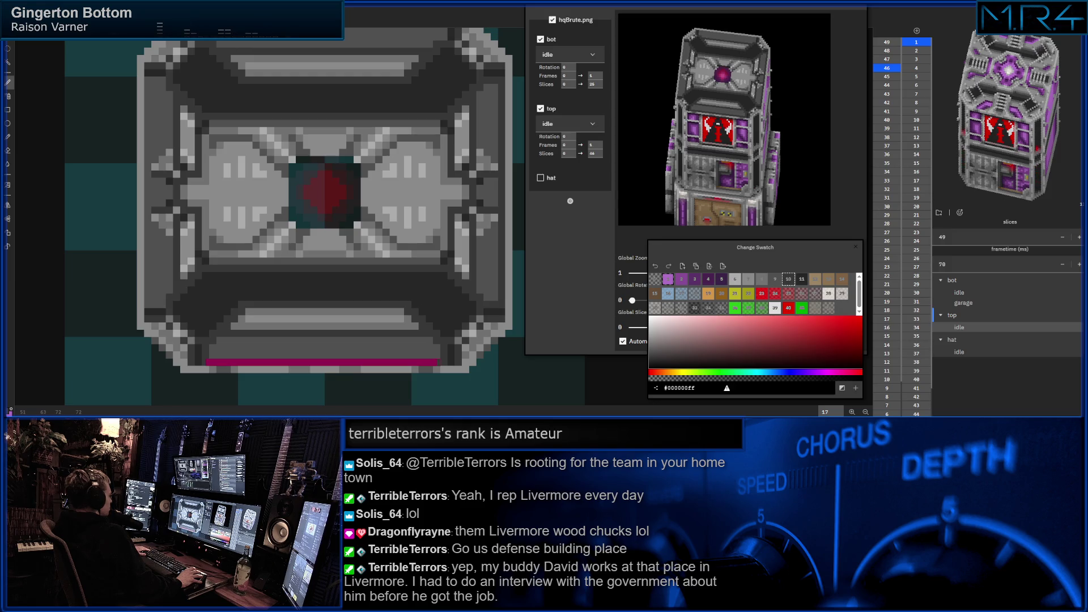
# - Undo the bottom-edge magenta line, leaving the slice edges plain grey
pyautogui.hotkey('ctrl', 'z')
pyautogui.moveTo(227, 246); pyautogui.dragTo(235, 256)
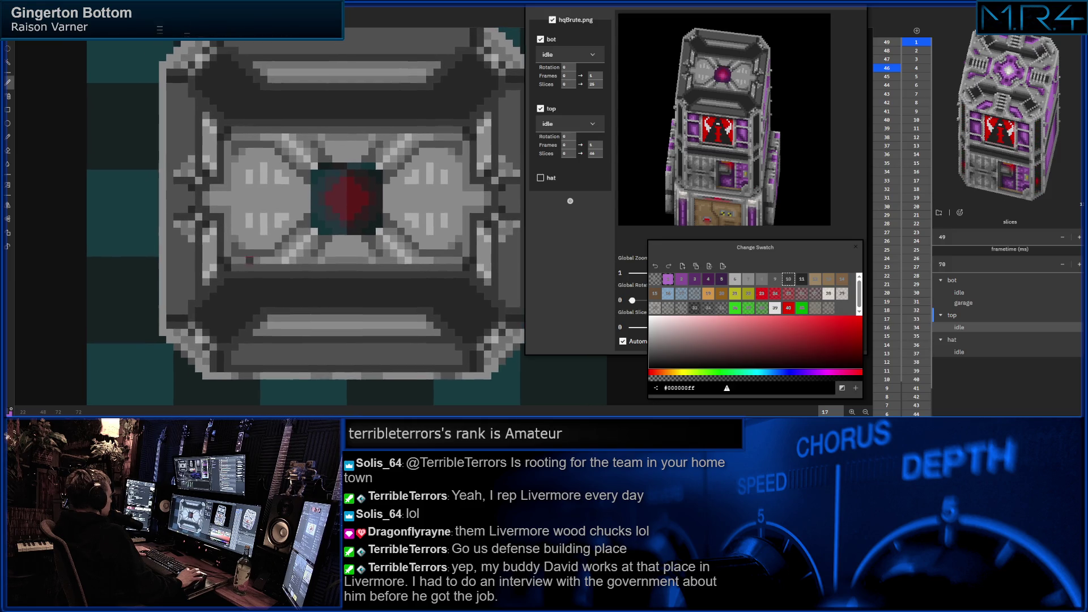
pyautogui.moveTo(297, 213); pyautogui.dragTo(293, 203)
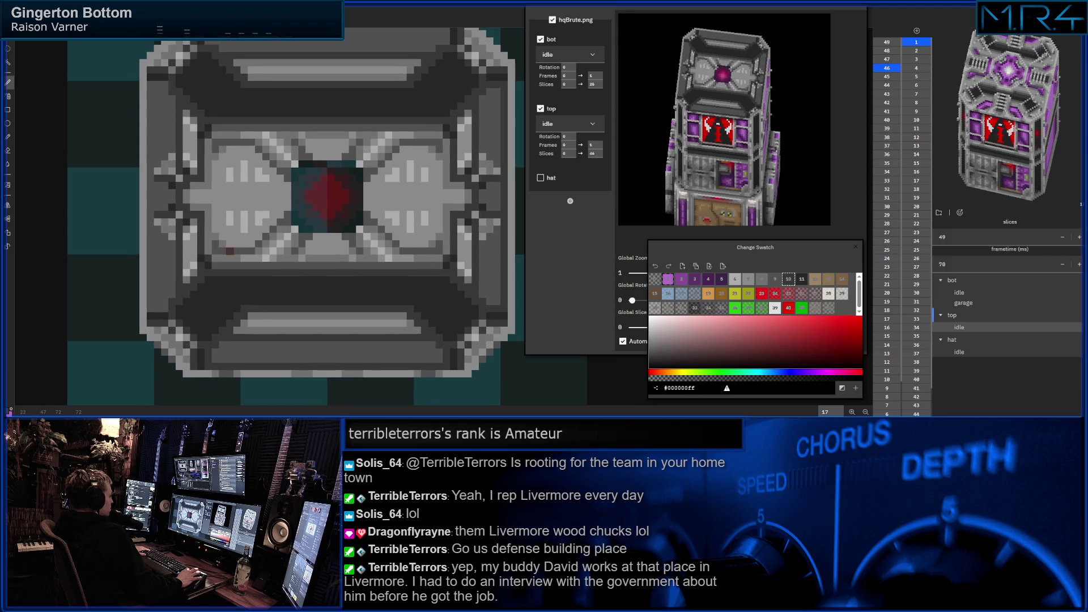
pyautogui.moveTo(230, 251); pyautogui.dragTo(222, 248)
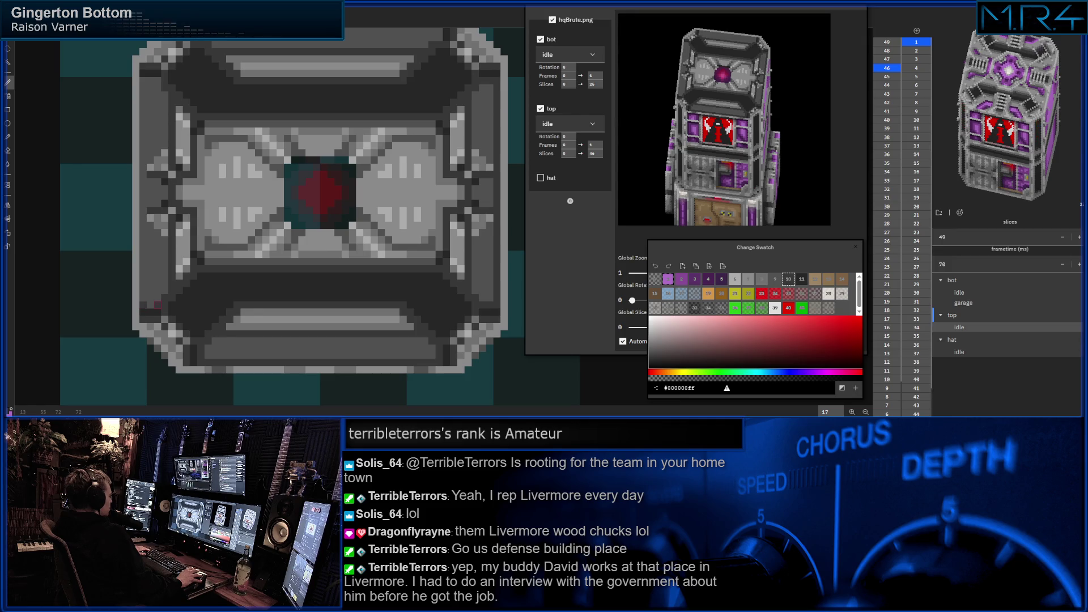
pyautogui.scroll(2, 166, 281)
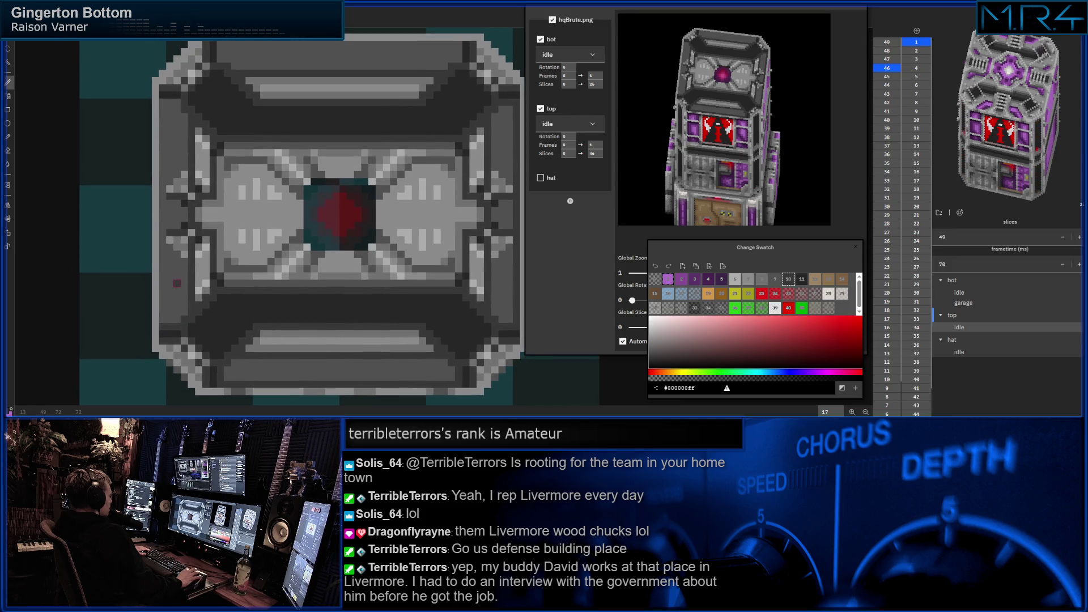
pyautogui.hscroll(1, 168, 281)
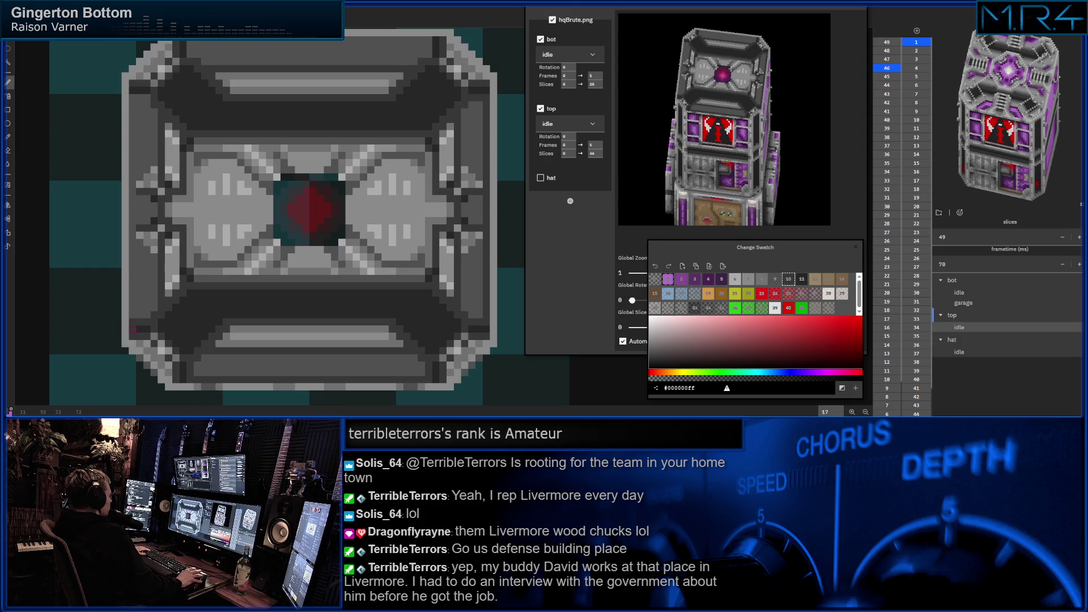
pyautogui.scroll(1, 314, 217)
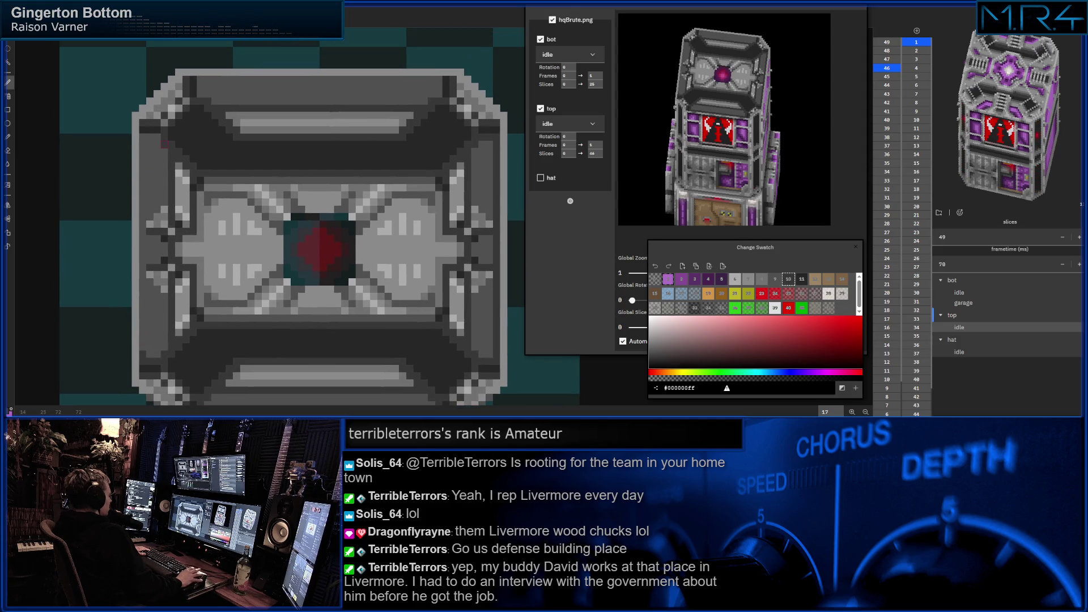
# - Trial magenta lines on the left and top edges, undoing the top one
pyautogui.moveTo(151, 131); pyautogui.dragTo(144, 352)
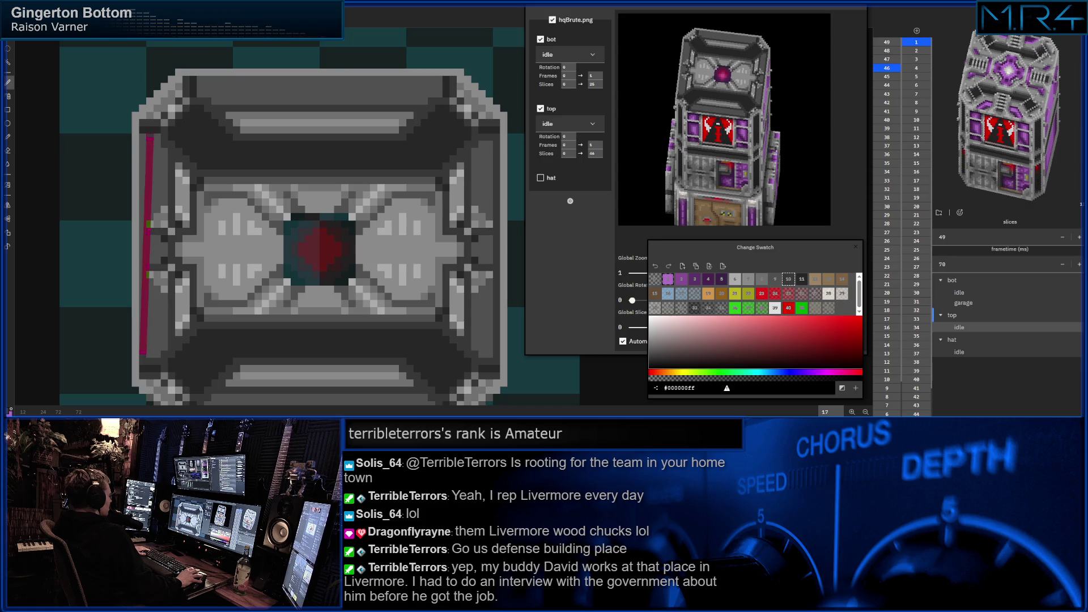
pyautogui.moveTo(151, 134); pyautogui.dragTo(144, 137)
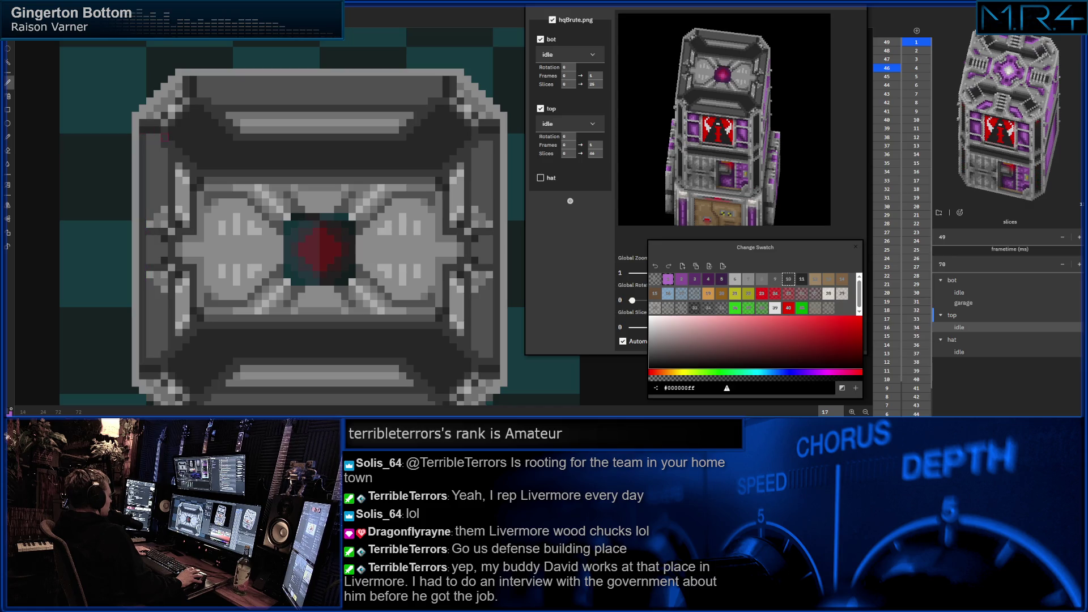
pyautogui.scroll(1, 314, 217)
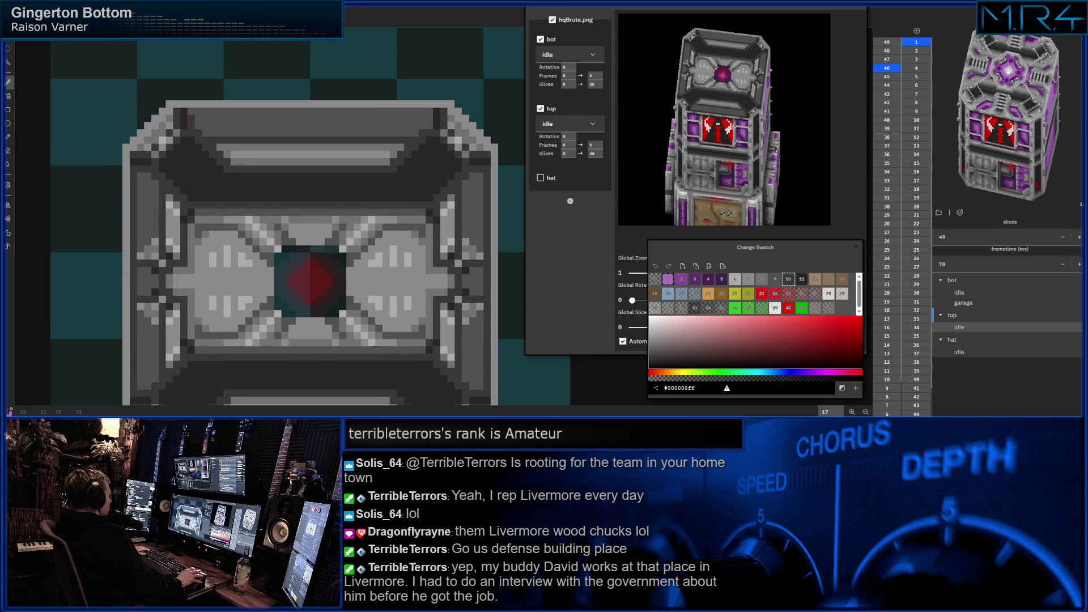
pyautogui.moveTo(198, 112); pyautogui.dragTo(432, 112)
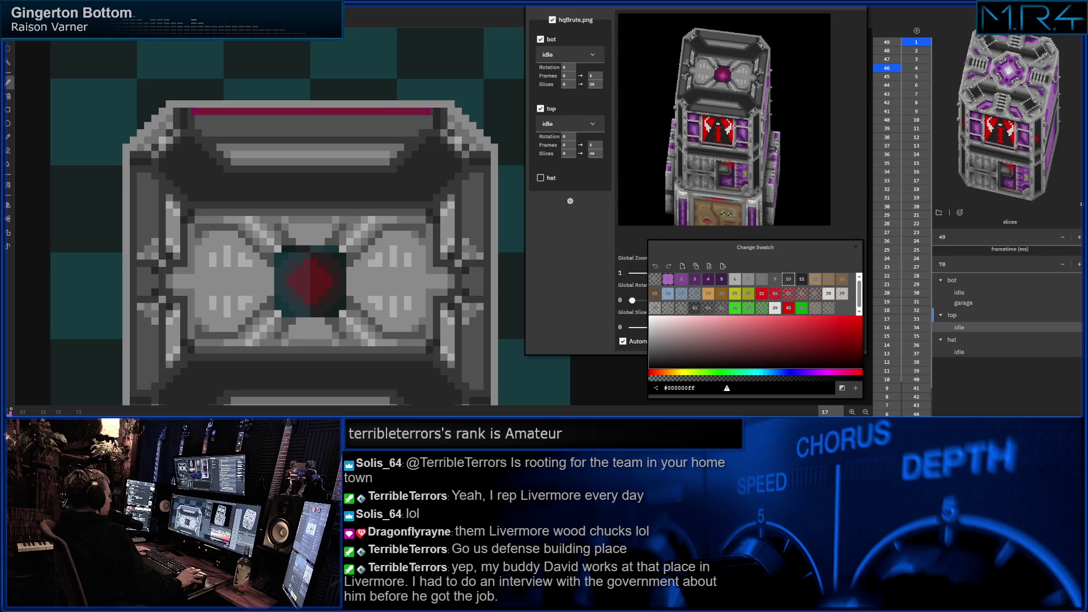
pyautogui.hotkey('ctrl', 'z')
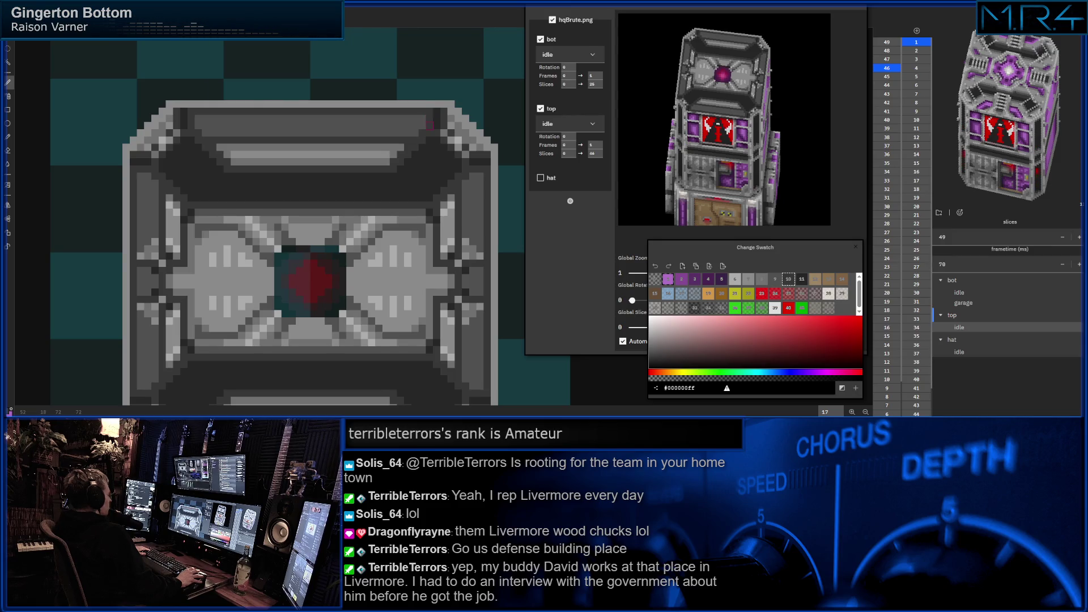
pyautogui.scroll(-1, 314, 217)
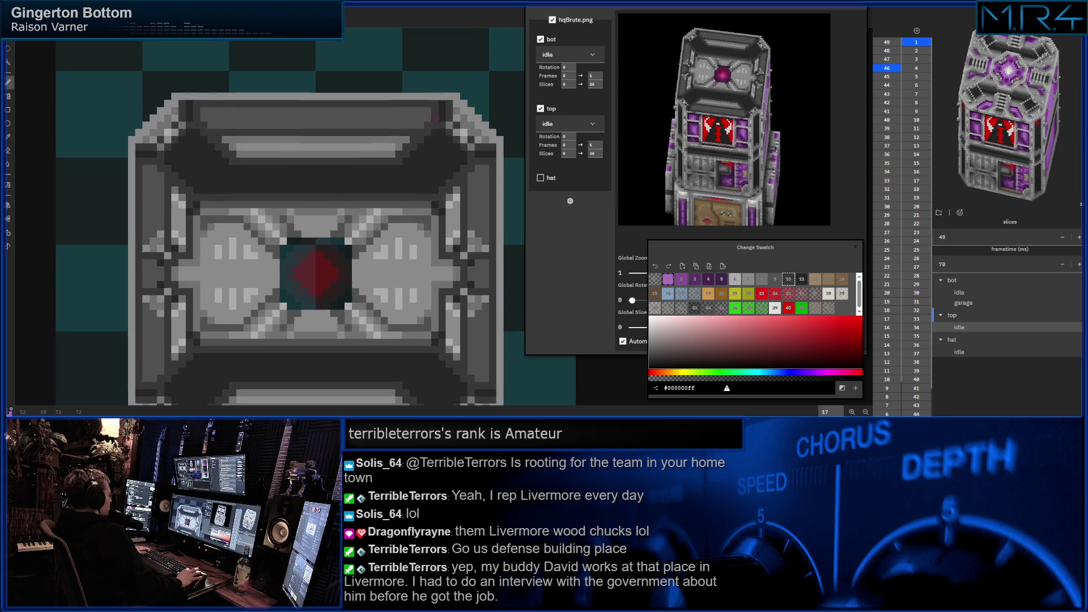
pyautogui.scroll(-1, 314, 216)
pyautogui.scroll(-1, 324, 216)
pyautogui.scroll(-1, 324, 217)
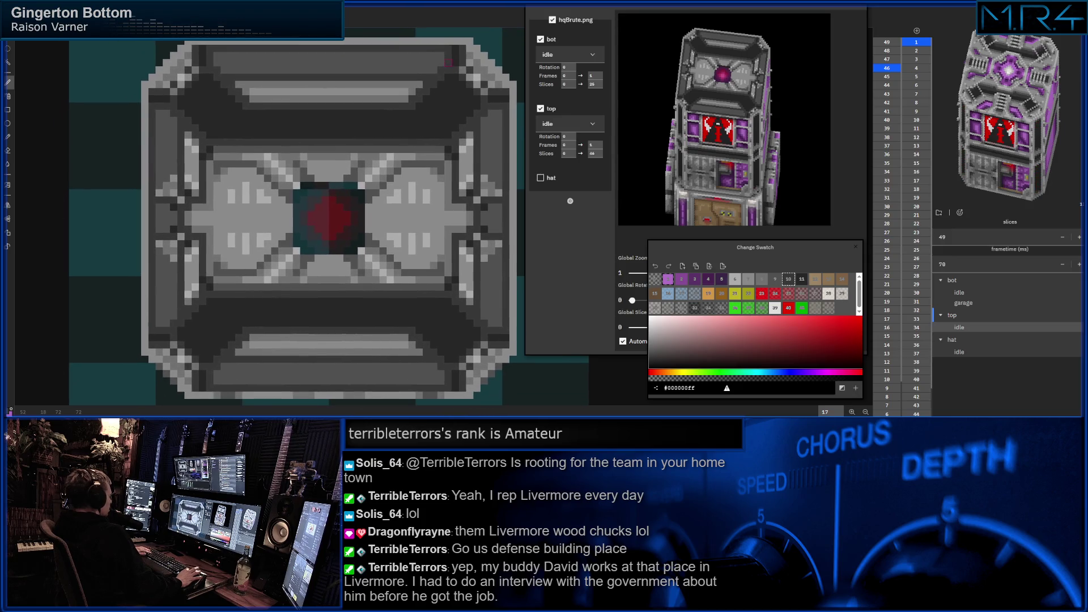
pyautogui.scroll(-1, 323, 217)
pyautogui.scroll(1, 447, 60)
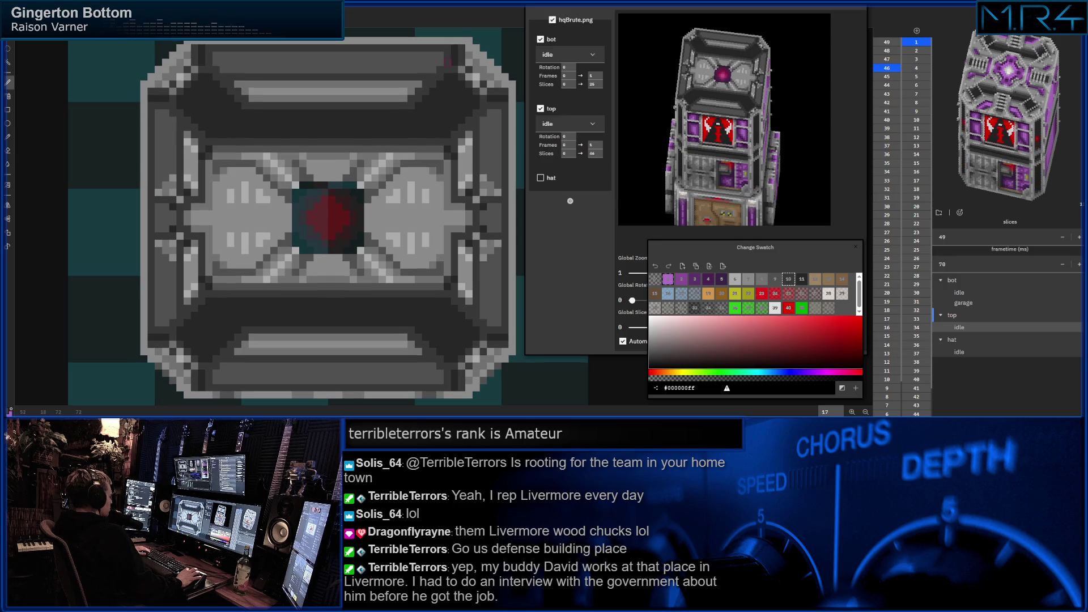
pyautogui.scroll(1, 328, 217)
pyautogui.scroll(-1, 449, 63)
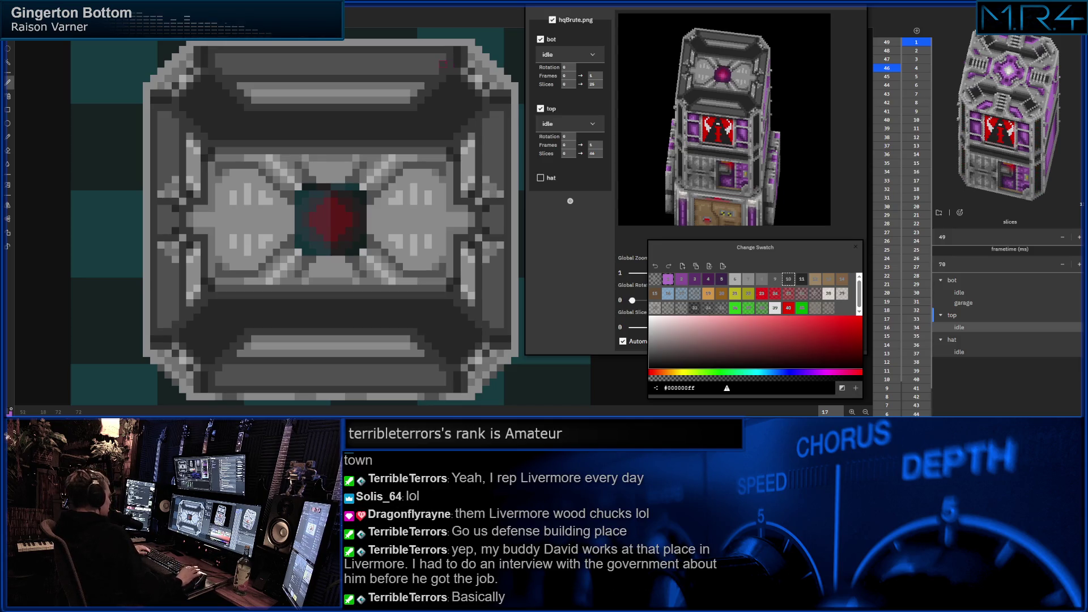
pyautogui.scroll(-1, 317, 130)
pyautogui.moveTo(317, 130); pyautogui.dragTo(326, 132)
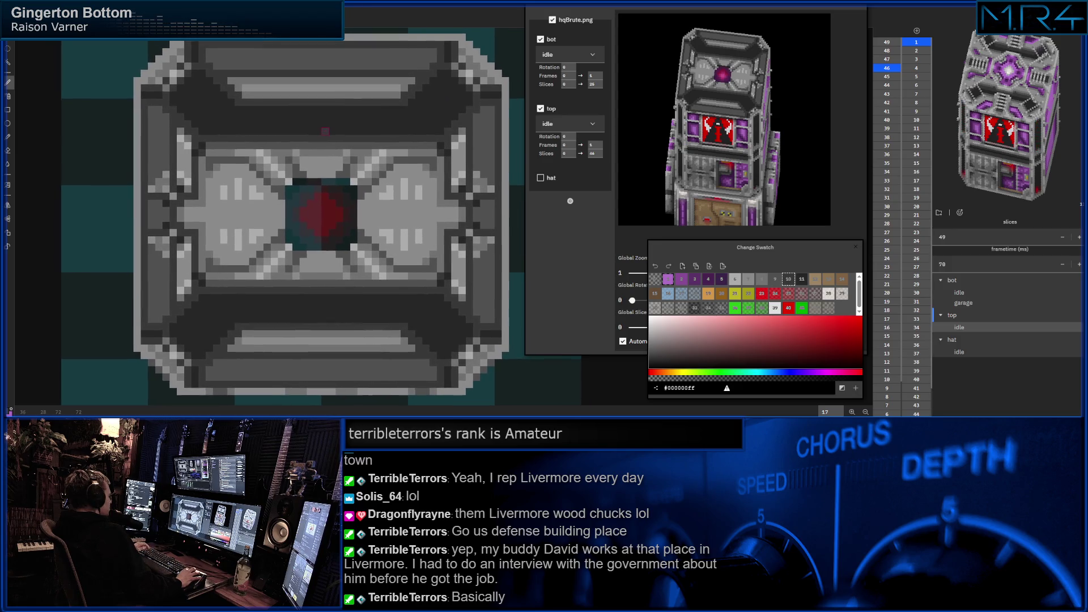
pyautogui.click(762, 280)
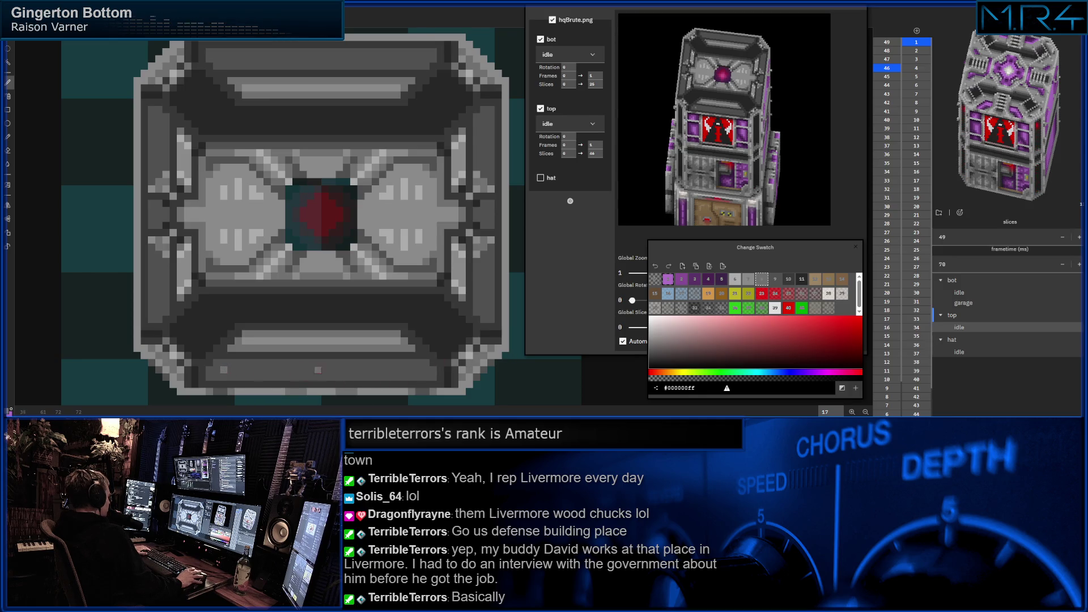
pyautogui.keyDown('shift'); pyautogui.click(420, 370); pyautogui.keyUp('shift')
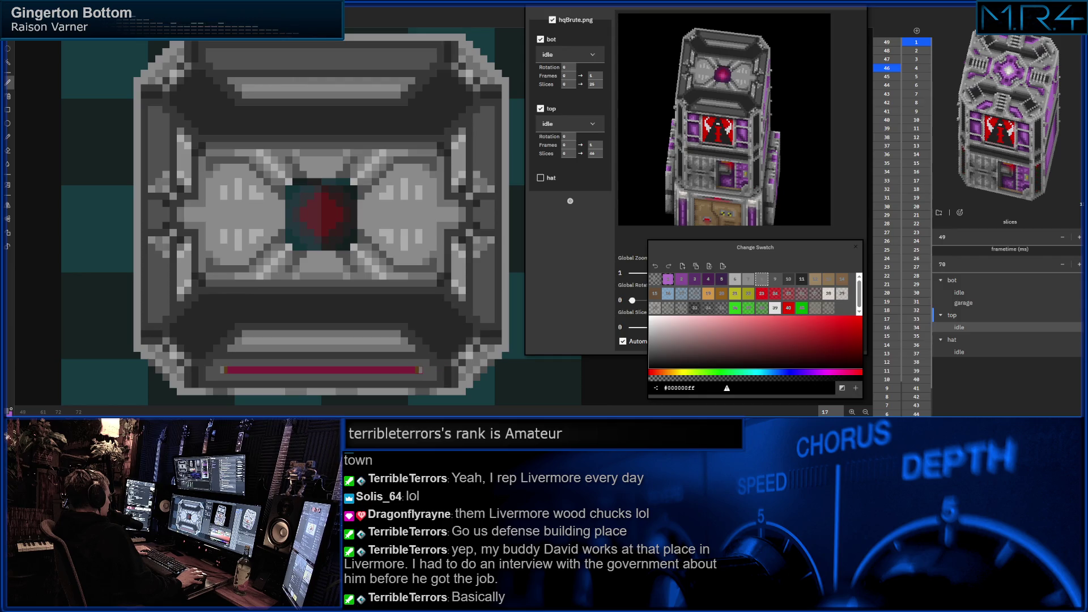
pyautogui.hotkey('ctrl', 'z')
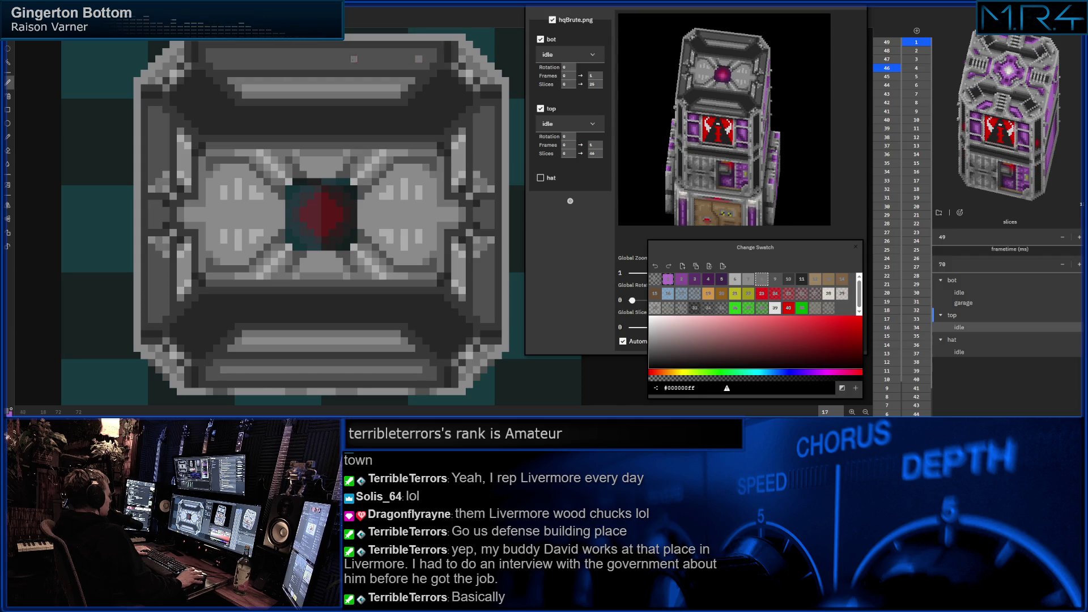
pyautogui.keyDown('shift'); pyautogui.click(223, 59); pyautogui.keyUp('shift')
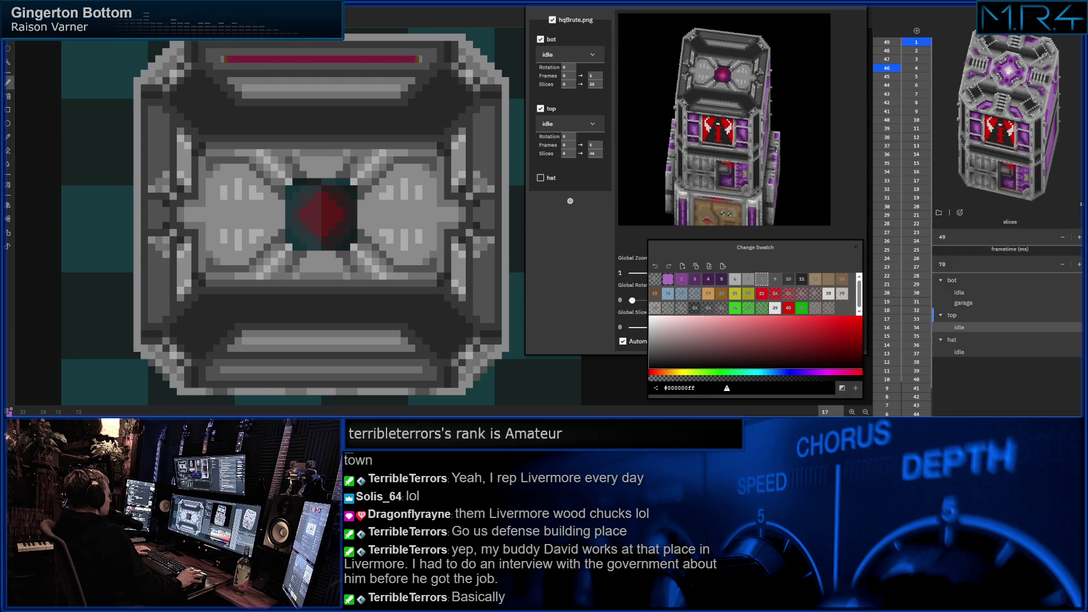
pyautogui.hotkey('ctrl', 'z')
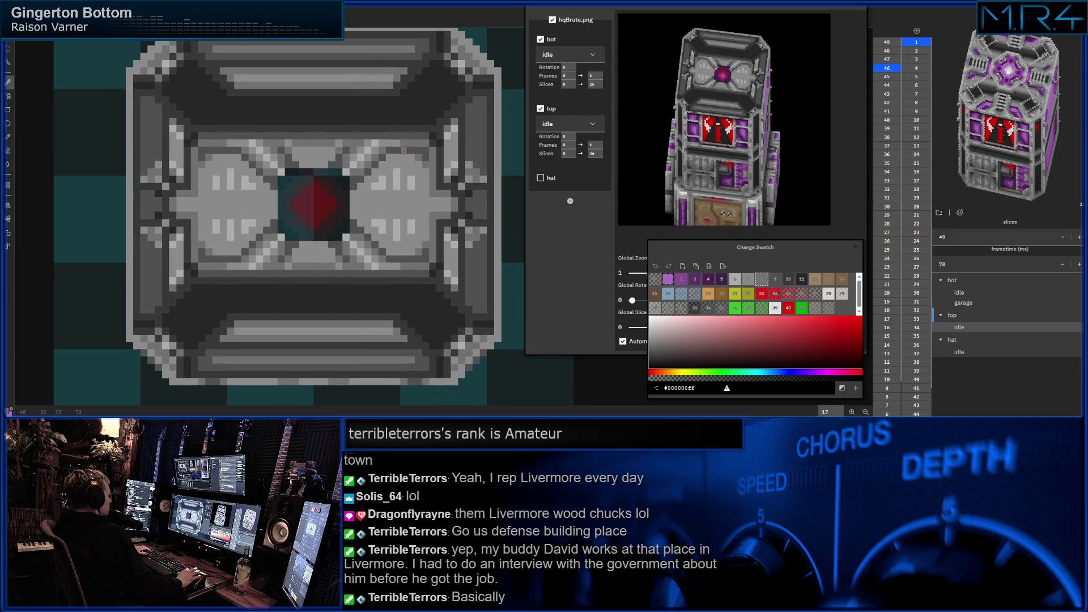
pyautogui.moveTo(434, 161); pyautogui.dragTo(421, 144)
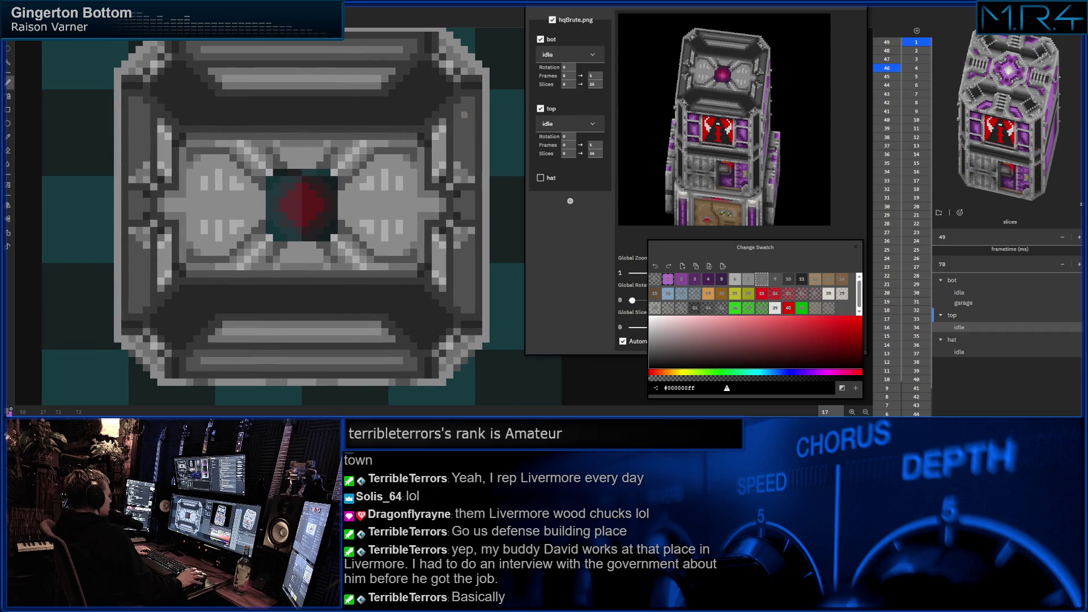
pyautogui.moveTo(464, 115); pyautogui.dragTo(464, 152)
pyautogui.hotkey('ctrl', 'z')
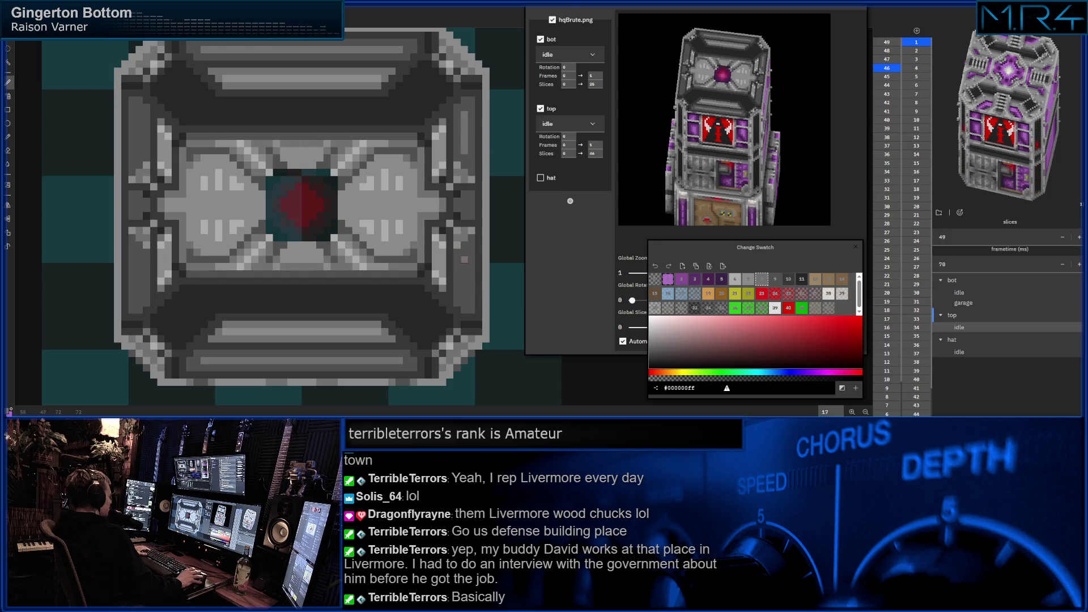
pyautogui.moveTo(465, 296); pyautogui.dragTo(464, 278)
pyautogui.hotkey('ctrl', 'z')
pyautogui.moveTo(139, 289); pyautogui.dragTo(140, 248)
pyautogui.moveTo(140, 150); pyautogui.dragTo(140, 114)
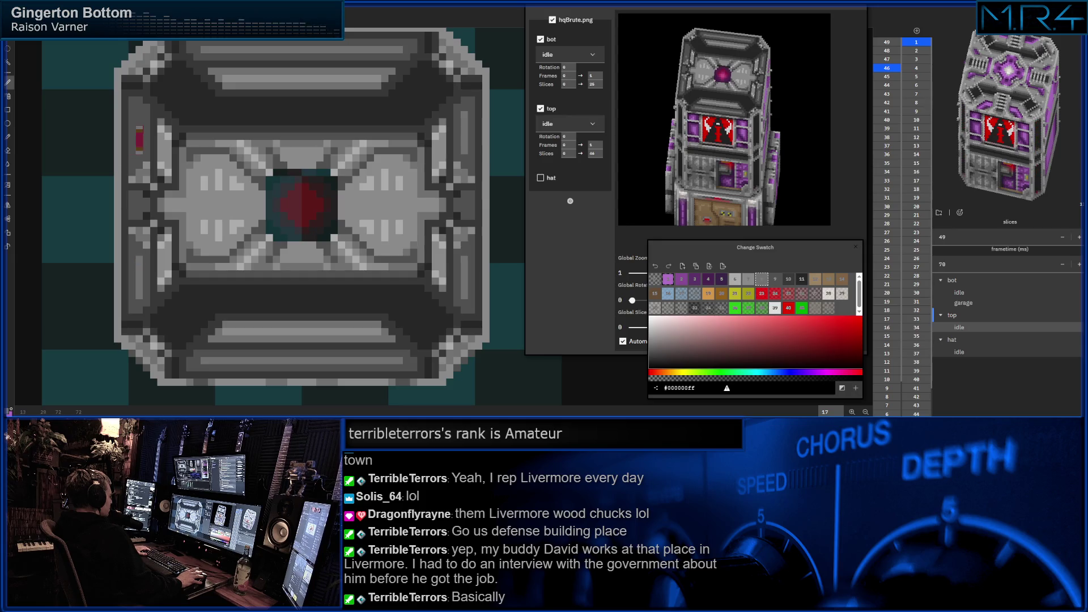
pyautogui.hotkey('ctrl', 'z')
pyautogui.click(752, 280)
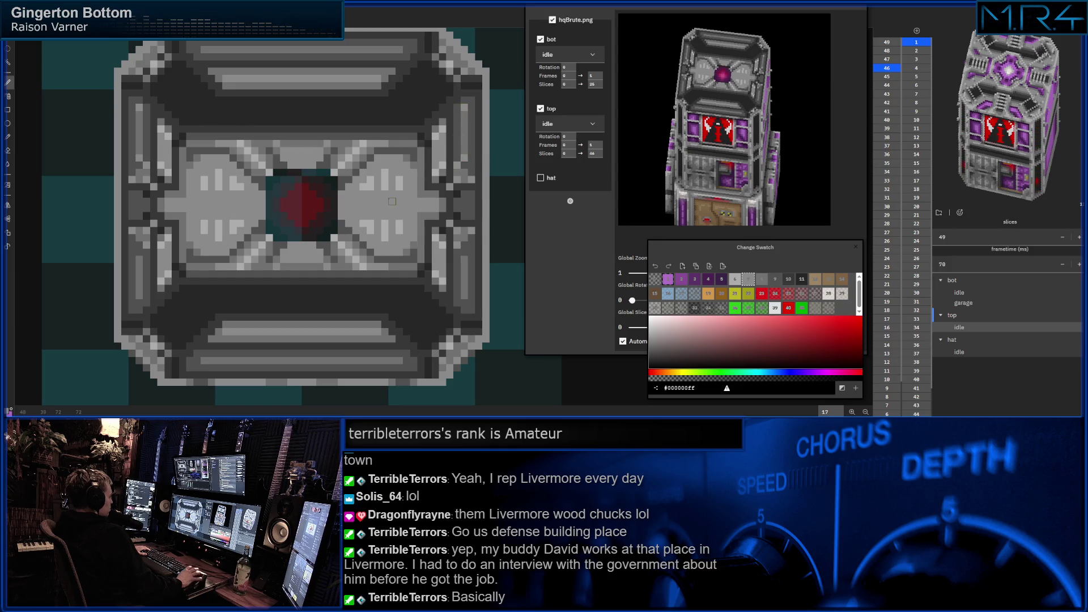
pyautogui.moveTo(461, 108); pyautogui.dragTo(453, 66)
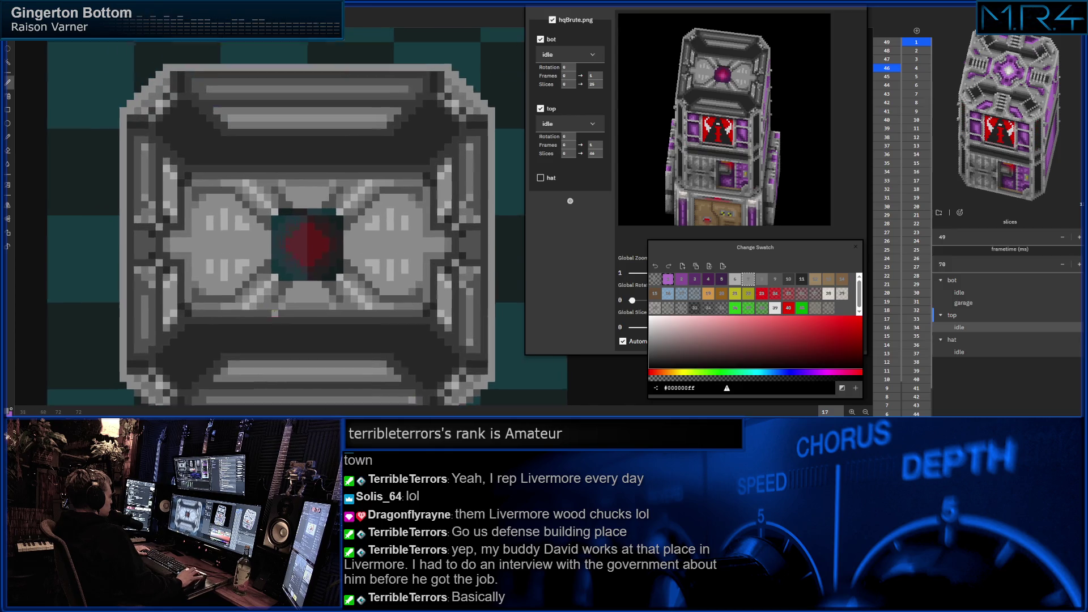
pyautogui.moveTo(211, 317); pyautogui.dragTo(237, 355)
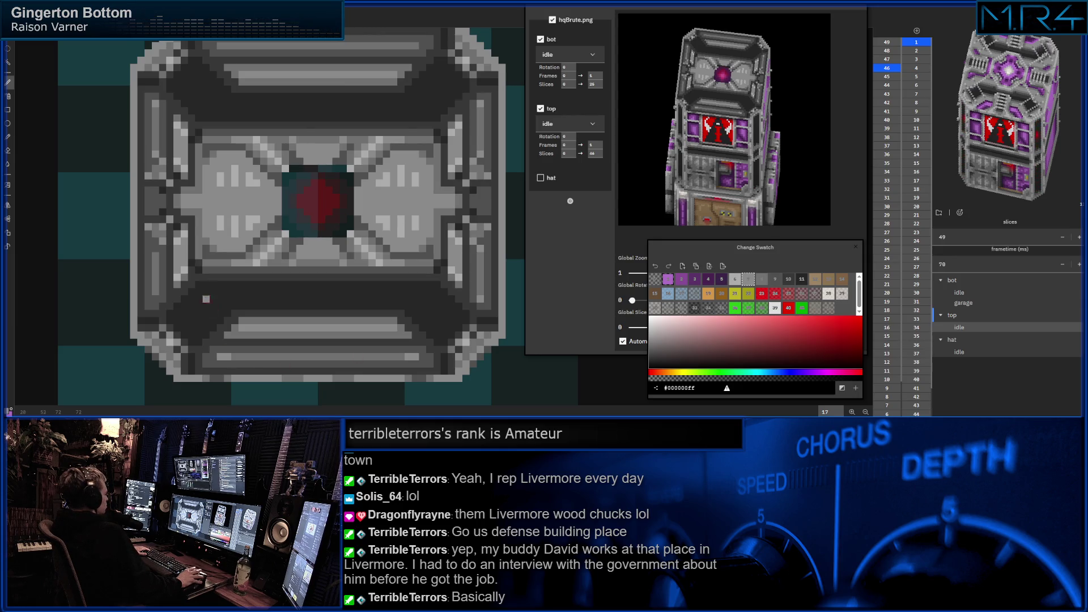
pyautogui.scroll(1, 256, 180)
pyautogui.scroll(1, 252, 128)
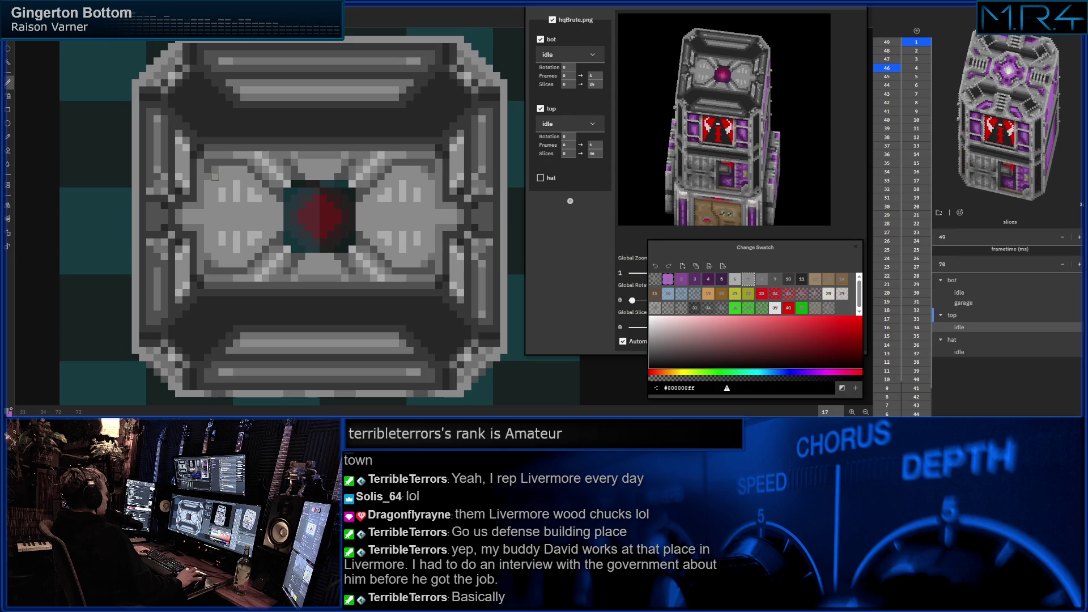
pyautogui.scroll(-1, 204, 191)
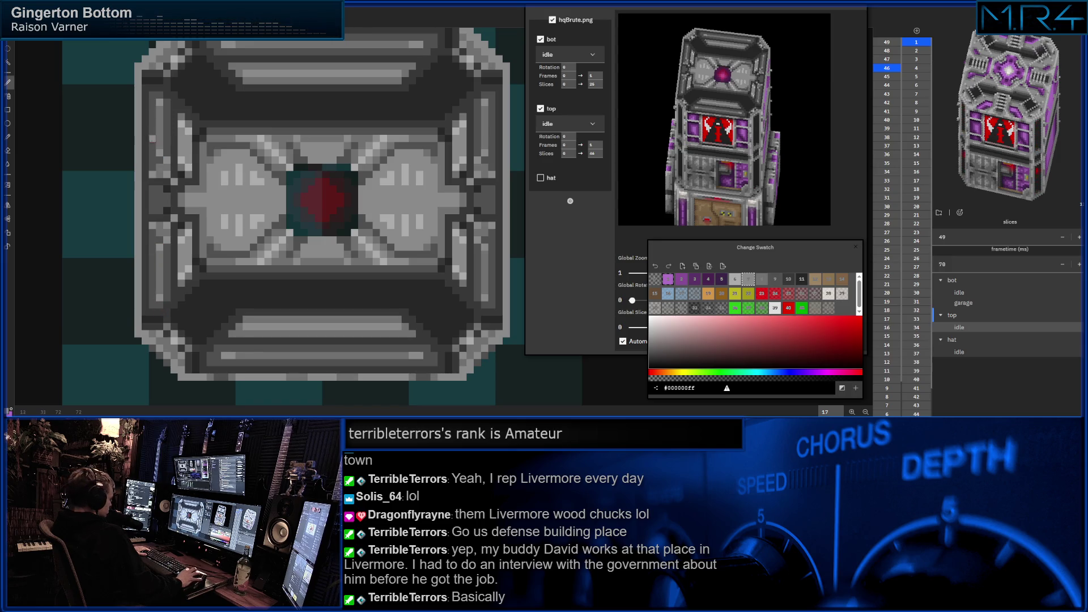
pyautogui.hscroll(-1, 175, 140)
pyautogui.scroll(1, 332, 213)
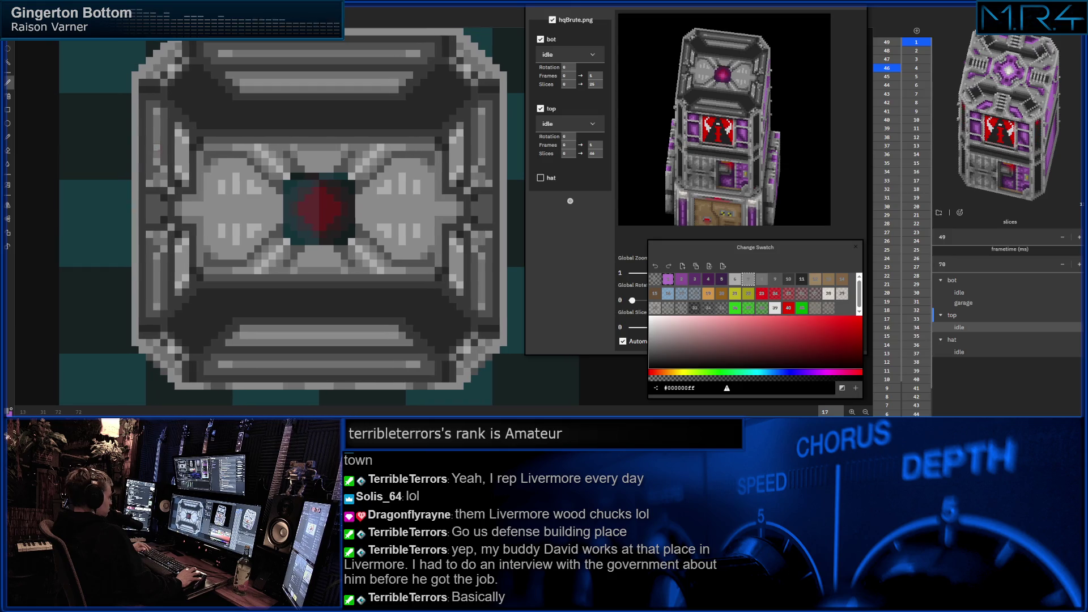
pyautogui.scroll(1, 331, 213)
pyautogui.scroll(1, 331, 213)
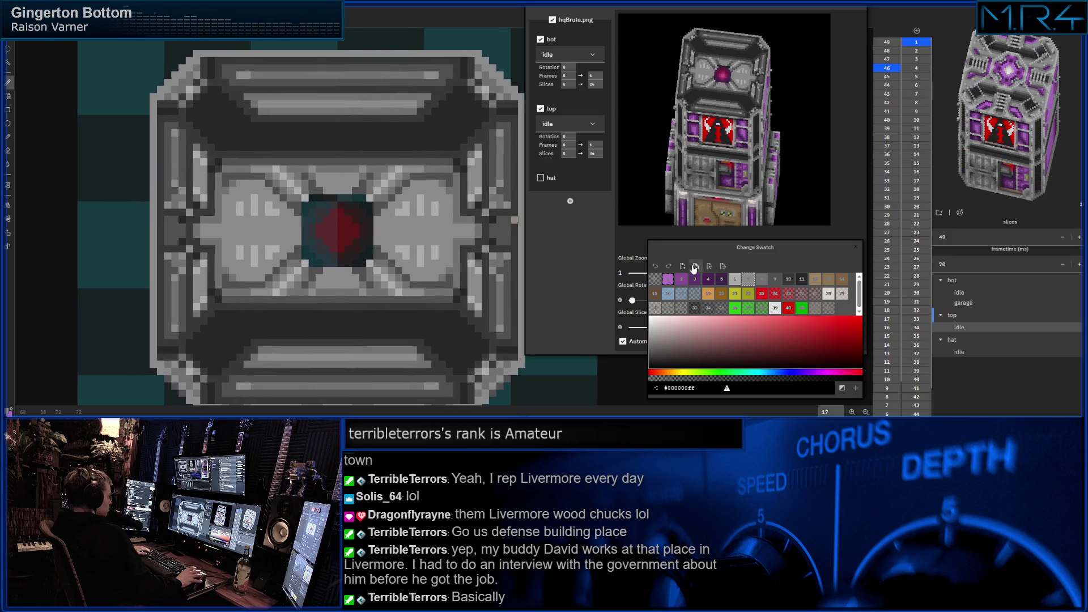
pyautogui.click(789, 280)
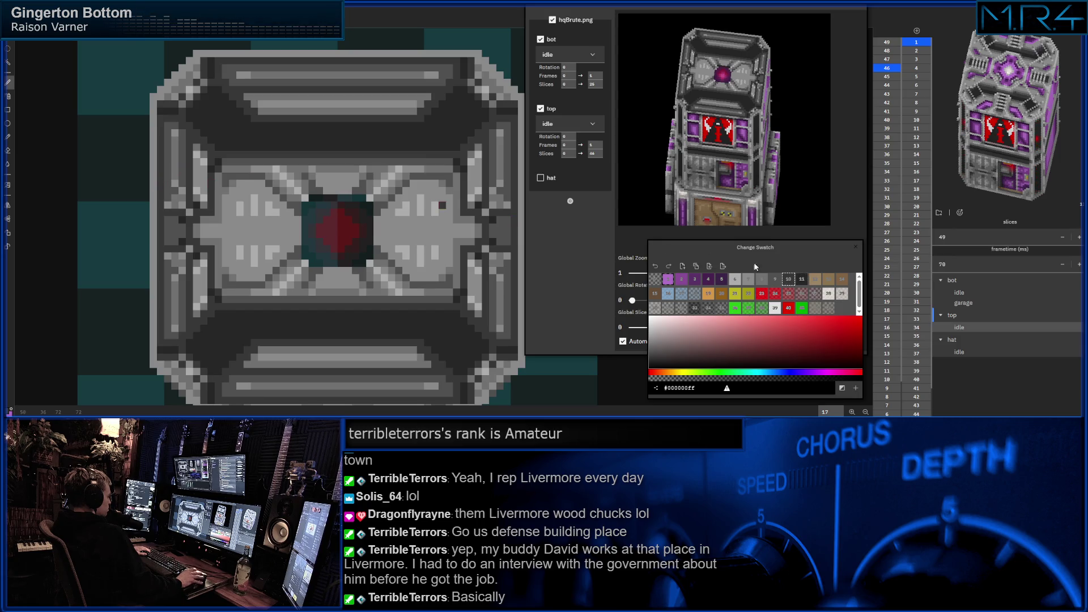
# - Switch to the mirror/line tool with the light grey swatch selected
pyautogui.click(801, 278)
pyautogui.press('i')
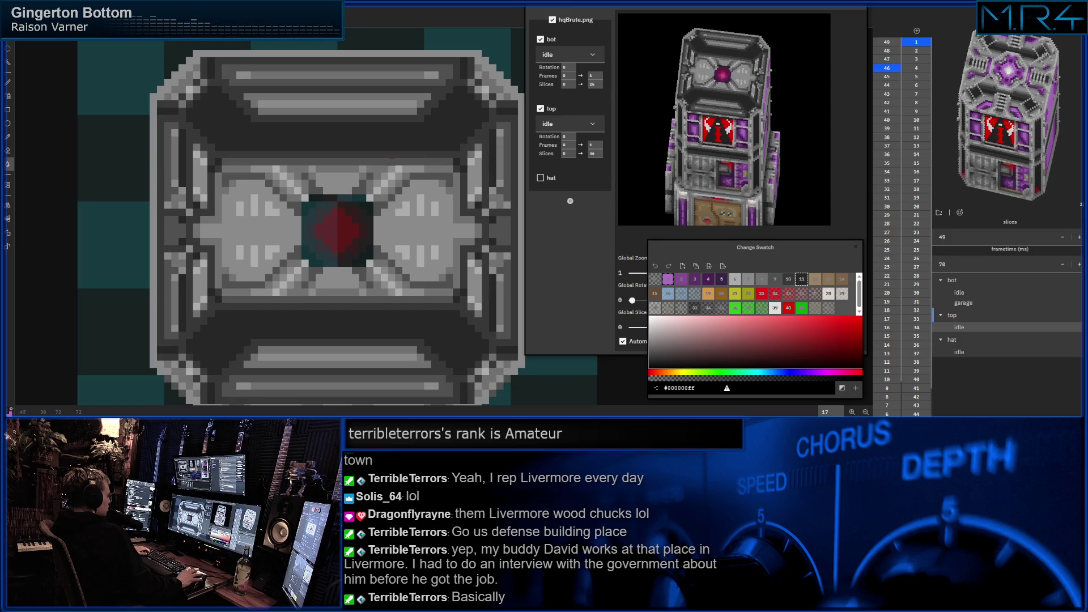
pyautogui.moveTo(334, 155); pyautogui.dragTo(317, 160)
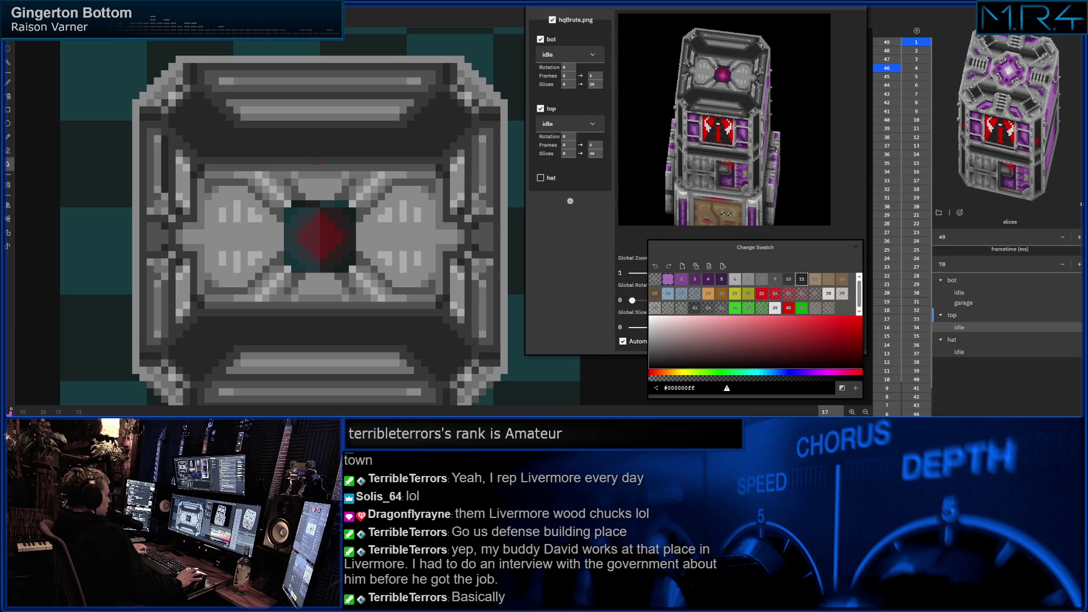
pyautogui.click(760, 281)
# - Paint paler grey vertical strips on both side panels of the slice
pyautogui.click(475, 160)
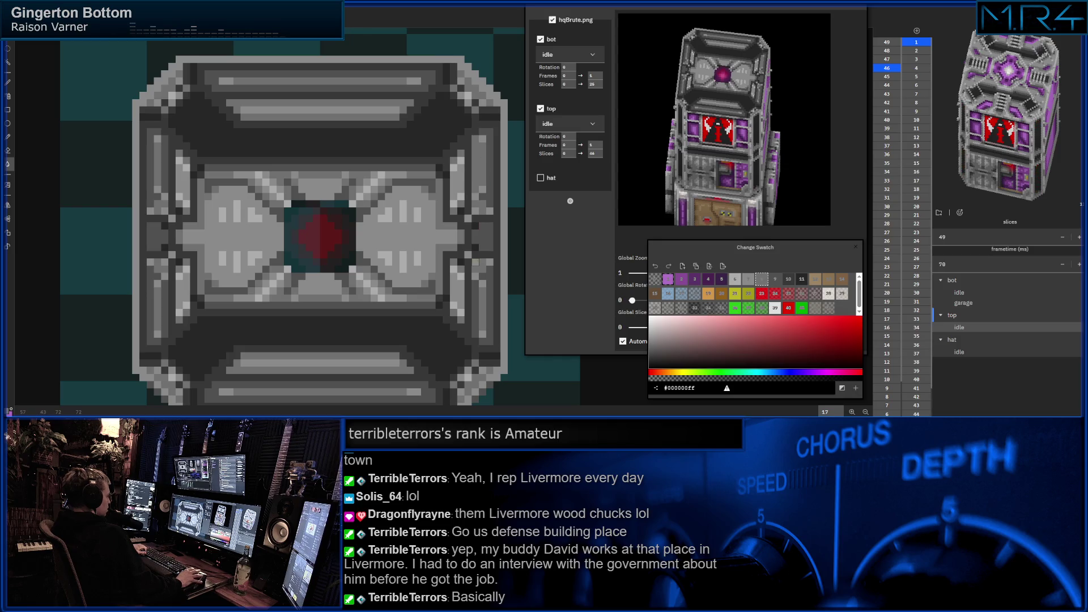
pyautogui.moveTo(475, 304); pyautogui.dragTo(475, 336)
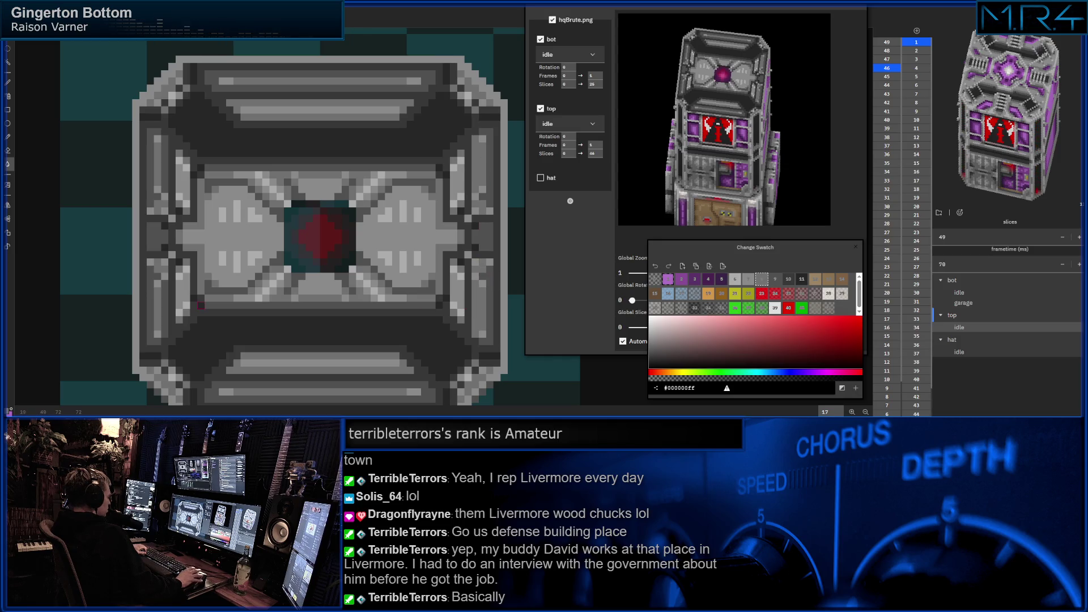
pyautogui.moveTo(164, 280); pyautogui.dragTo(165, 337)
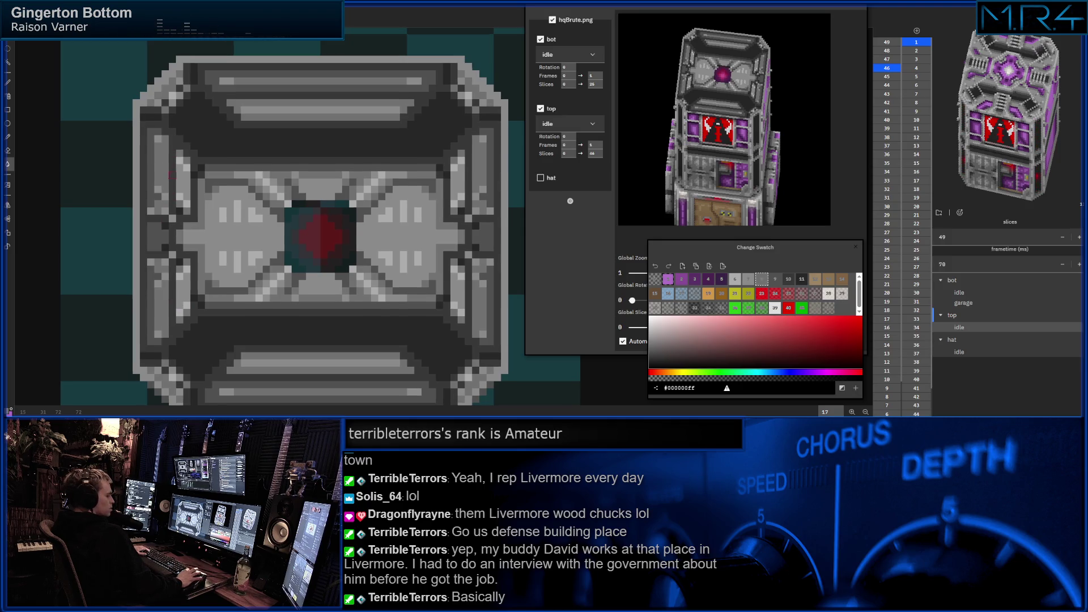
pyautogui.scroll(1, 321, 221)
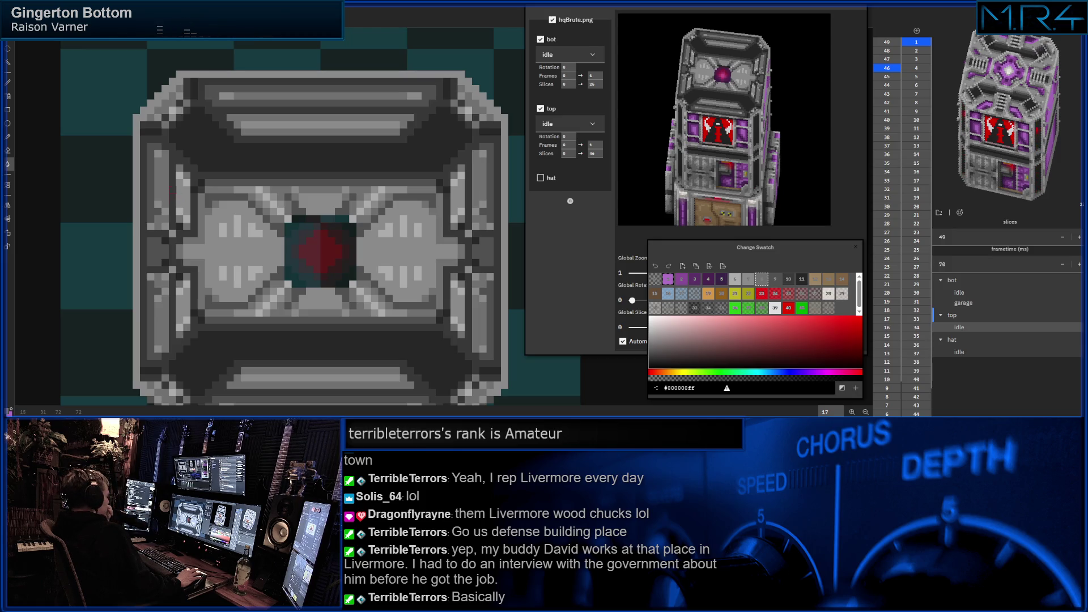
pyautogui.scroll(1, 186, 189)
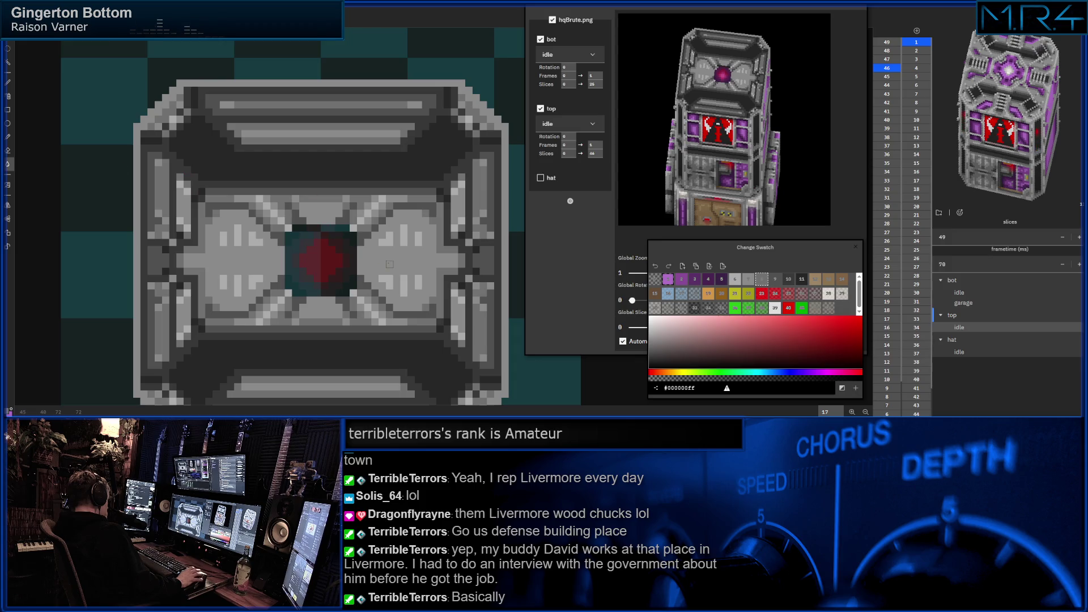
pyautogui.moveTo(368, 258); pyautogui.dragTo(346, 249)
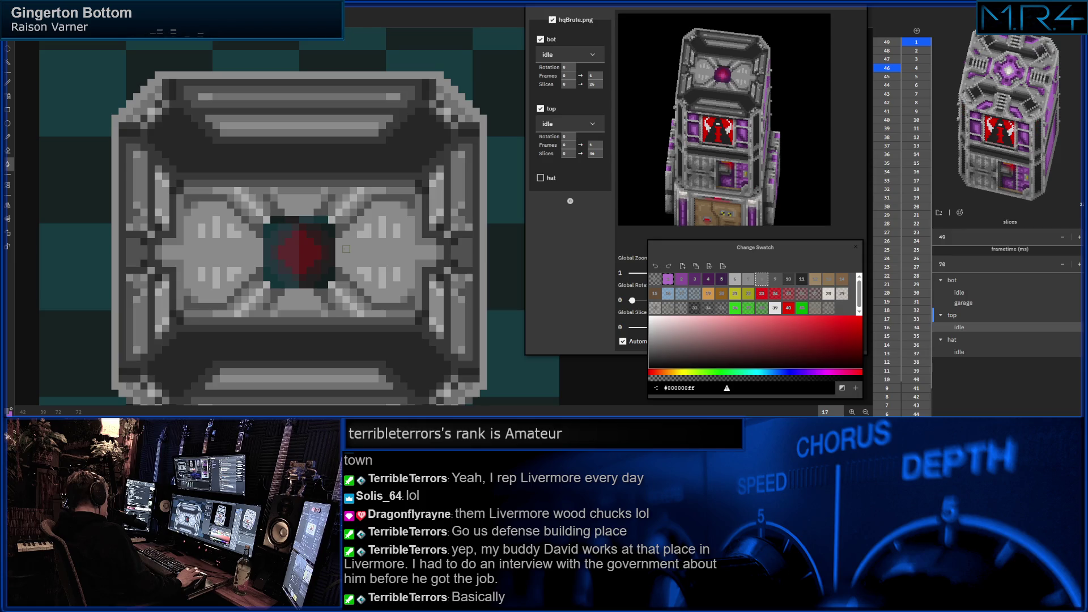
# - Pick another grey swatch and return to the single-pixel pencil
pyautogui.moveTo(345, 249); pyautogui.dragTo(346, 251)
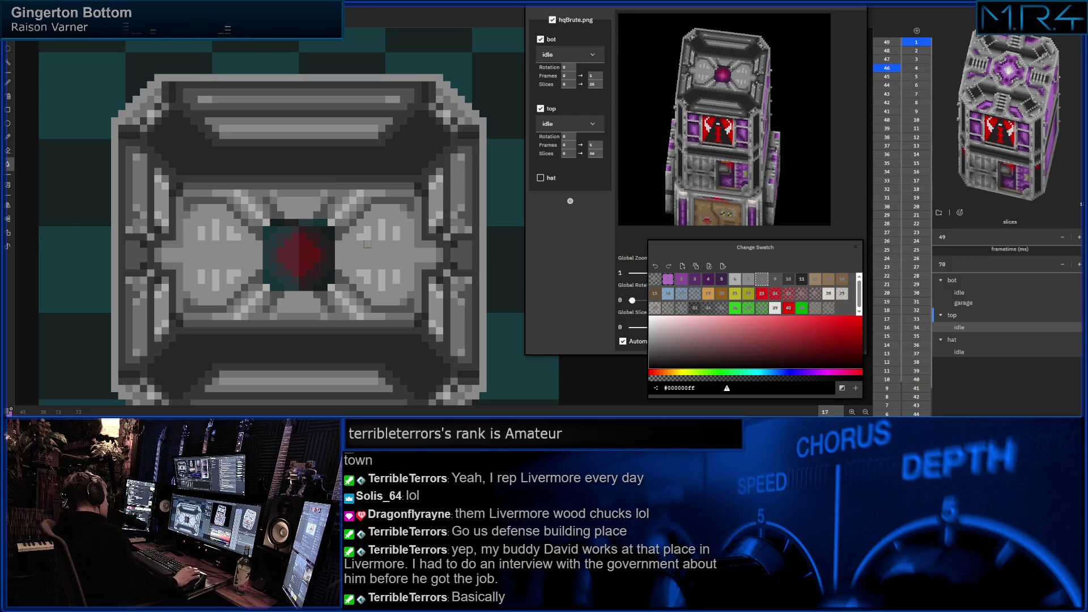
pyautogui.moveTo(381, 236)
pyautogui.mouseDown()
pyautogui.moveTo(348, 241)
pyautogui.moveTo(353, 229)
pyautogui.moveTo(372, 234)
pyautogui.mouseUp()
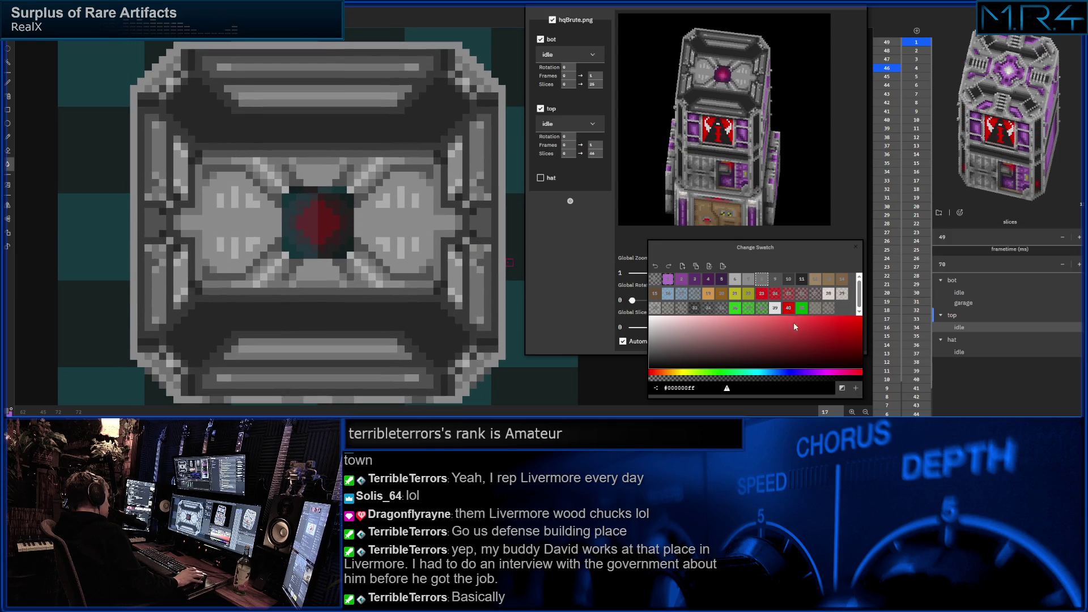
pyautogui.click(779, 279)
pyautogui.press('b')
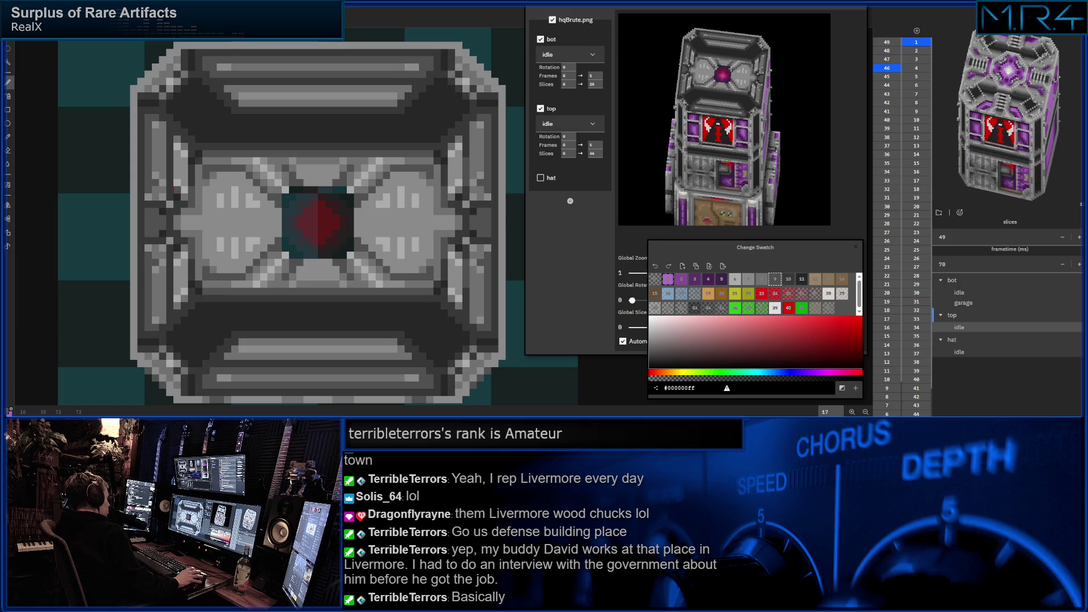
pyautogui.moveTo(182, 186); pyautogui.dragTo(180, 188)
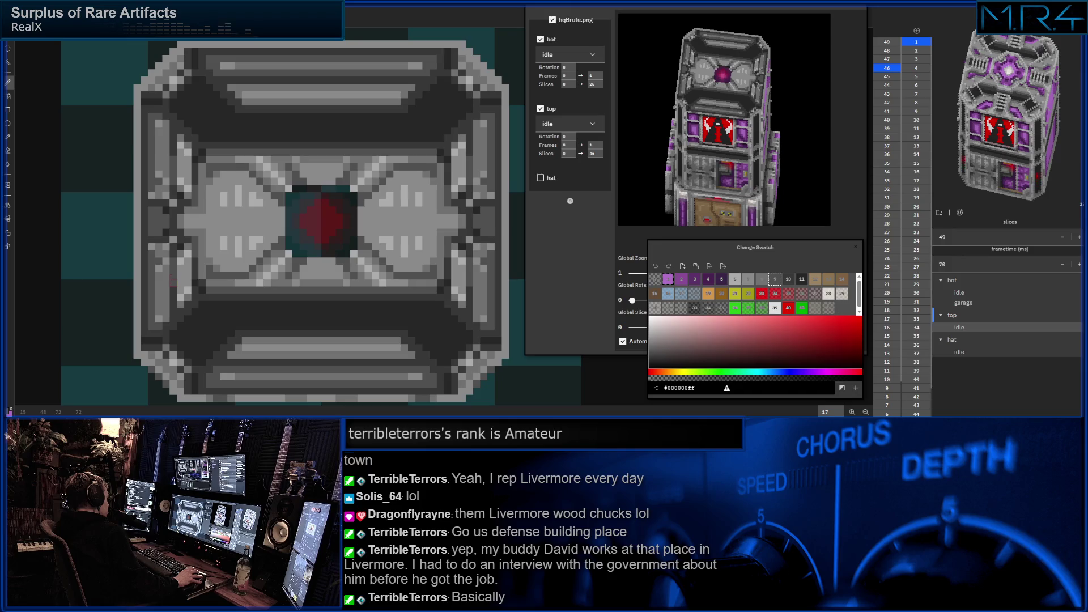
pyautogui.scroll(-2, 253, 247)
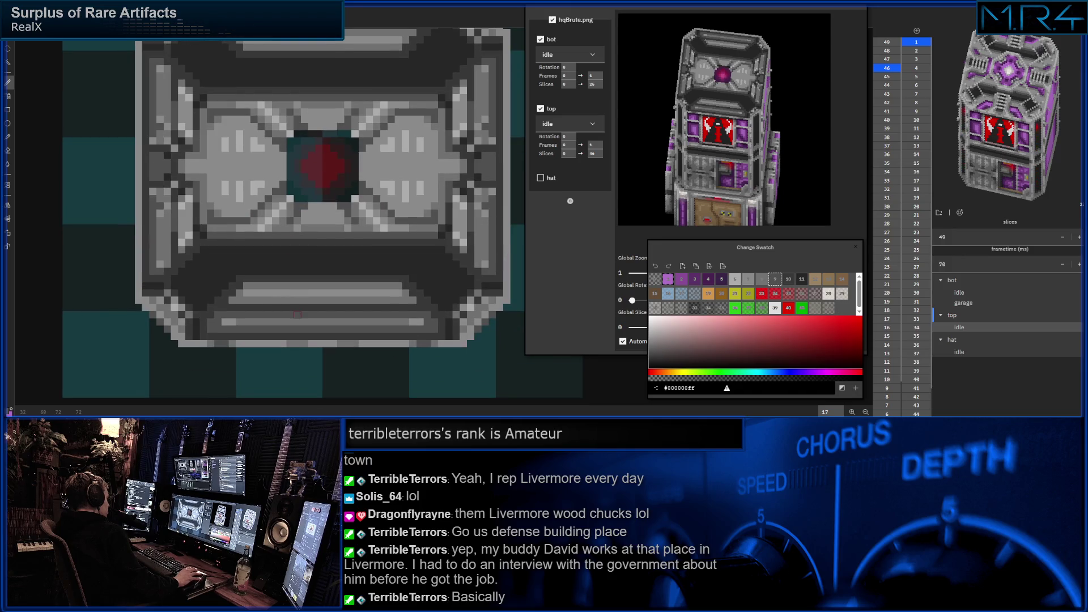
pyautogui.click(755, 285)
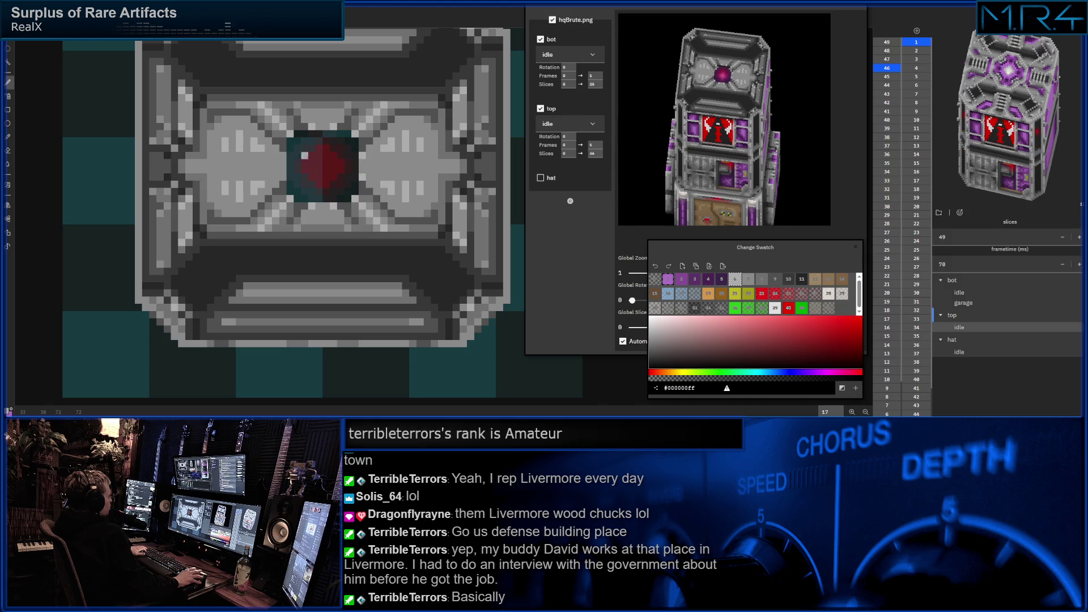
# - Dot purple accent pixels below, left, above and right of the red core
pyautogui.click(682, 280)
pyautogui.click(323, 205)
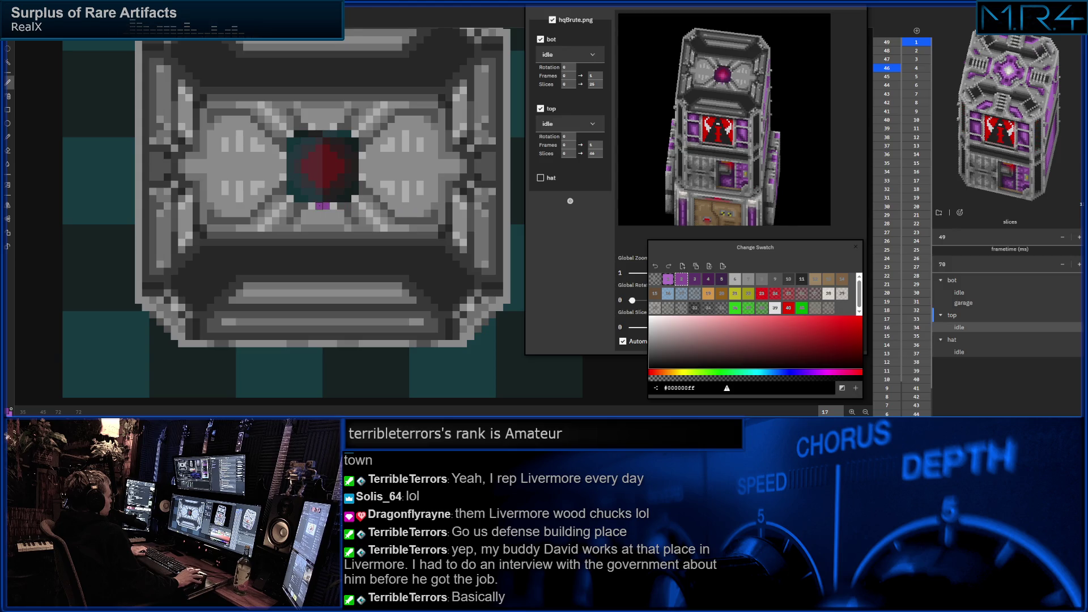
pyautogui.click(282, 166)
pyautogui.click(319, 126)
pyautogui.click(364, 165)
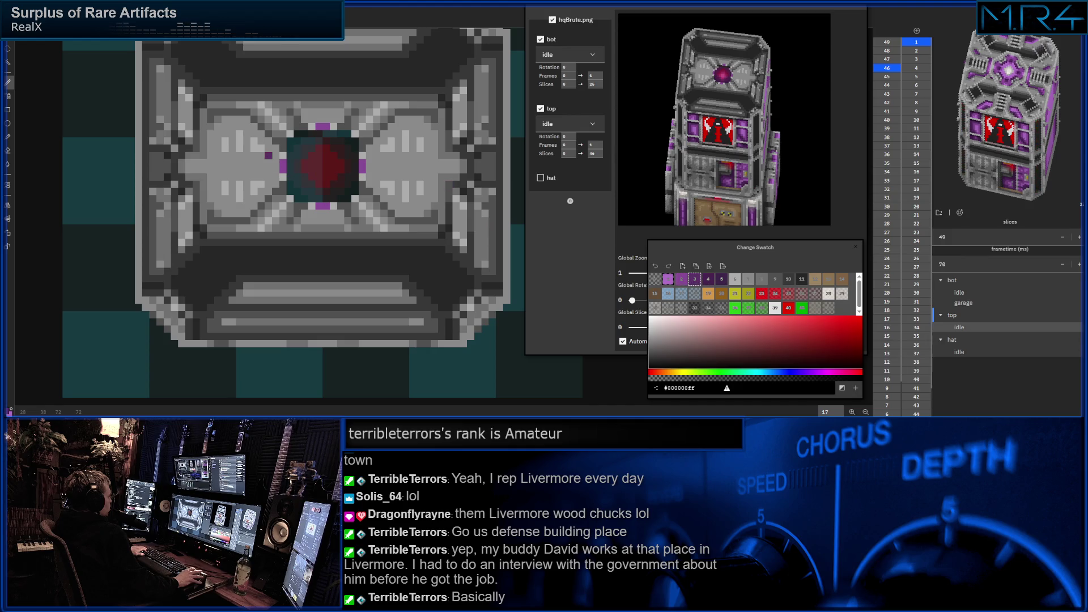
pyautogui.click(277, 185)
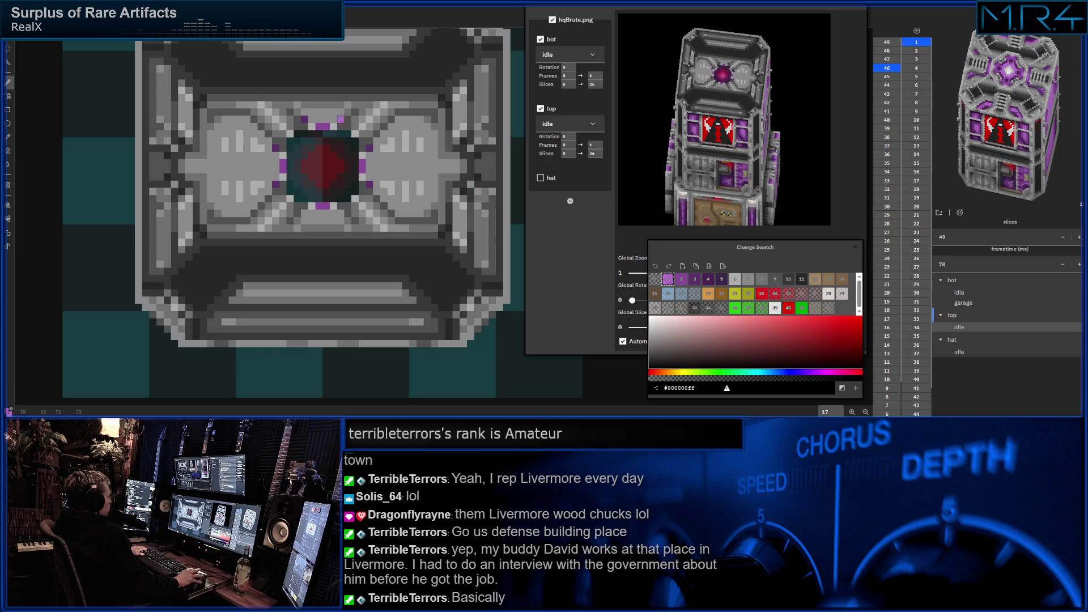
# - Paint purple bars along the core's top, right, left and bottom edges
pyautogui.moveTo(334, 121); pyautogui.dragTo(311, 120)
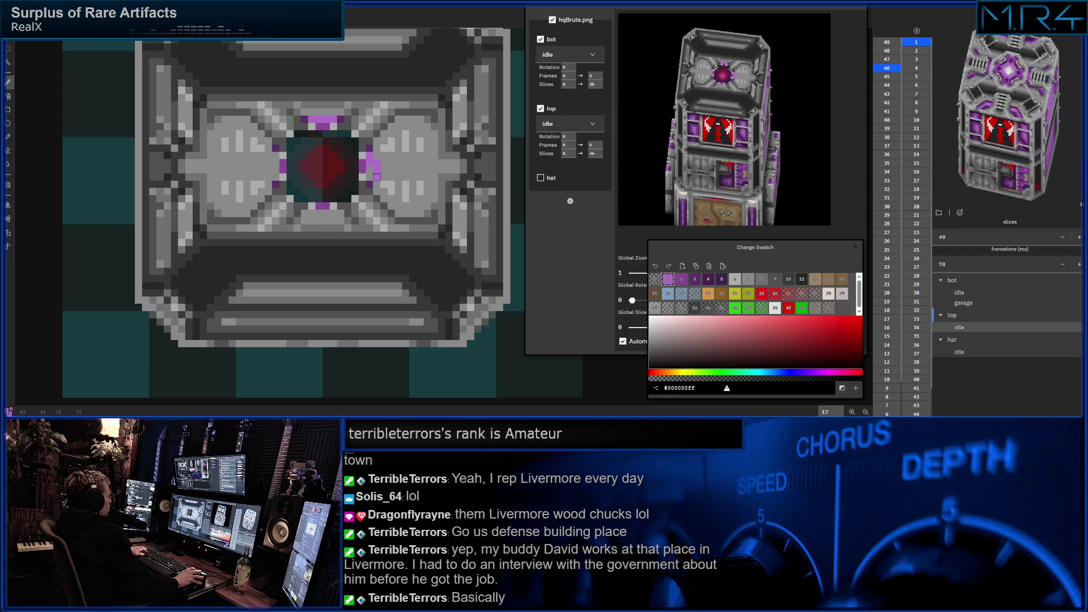
pyautogui.moveTo(370, 154); pyautogui.dragTo(369, 173)
pyautogui.moveTo(275, 158); pyautogui.dragTo(275, 173)
pyautogui.moveTo(315, 213); pyautogui.dragTo(331, 214)
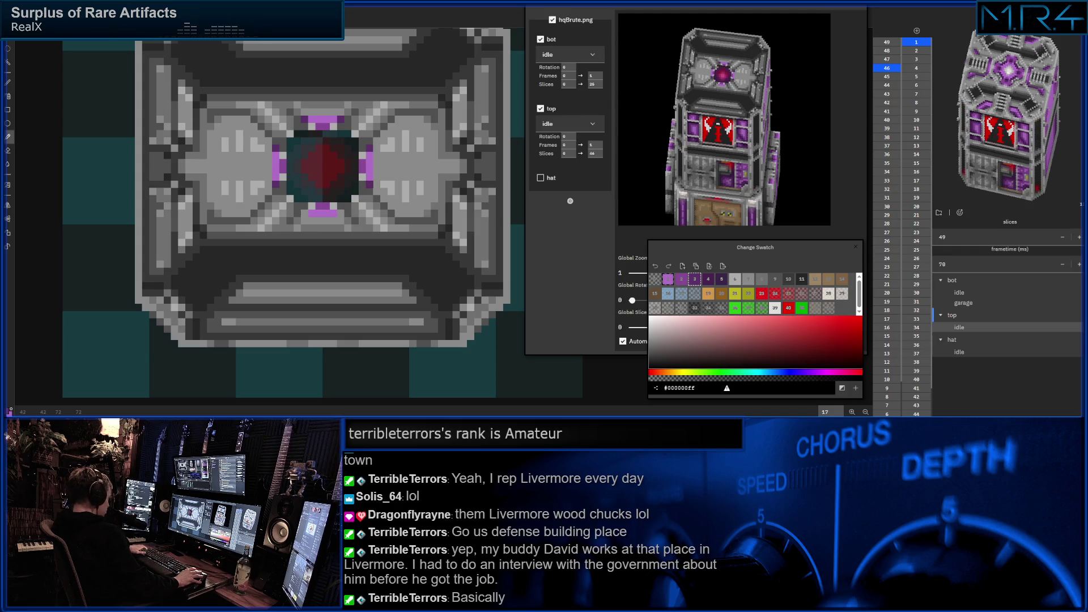
pyautogui.click(305, 213)
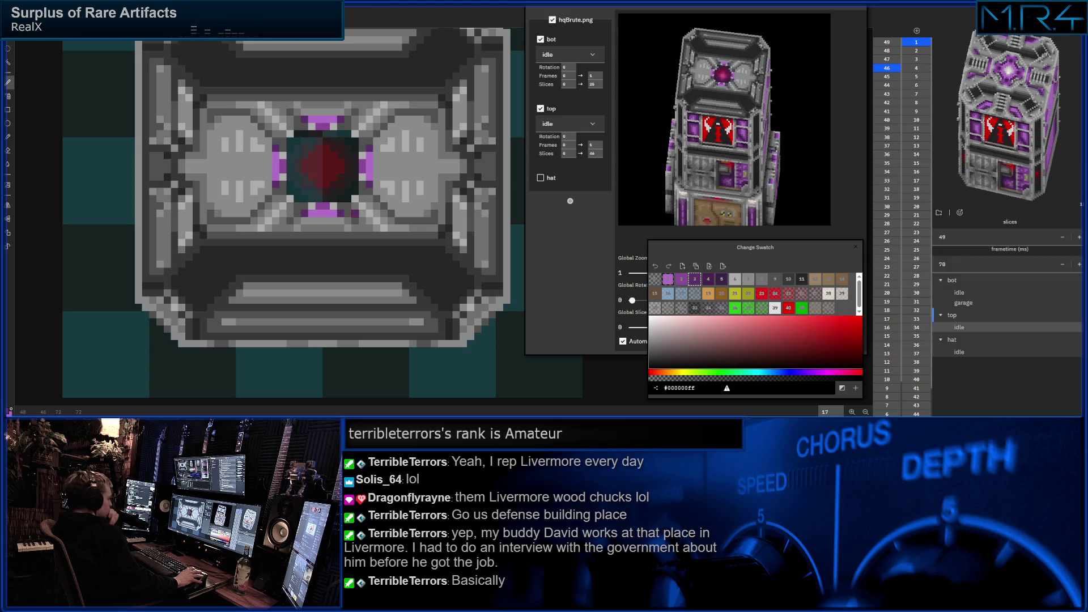
pyautogui.scroll(1, 318, 213)
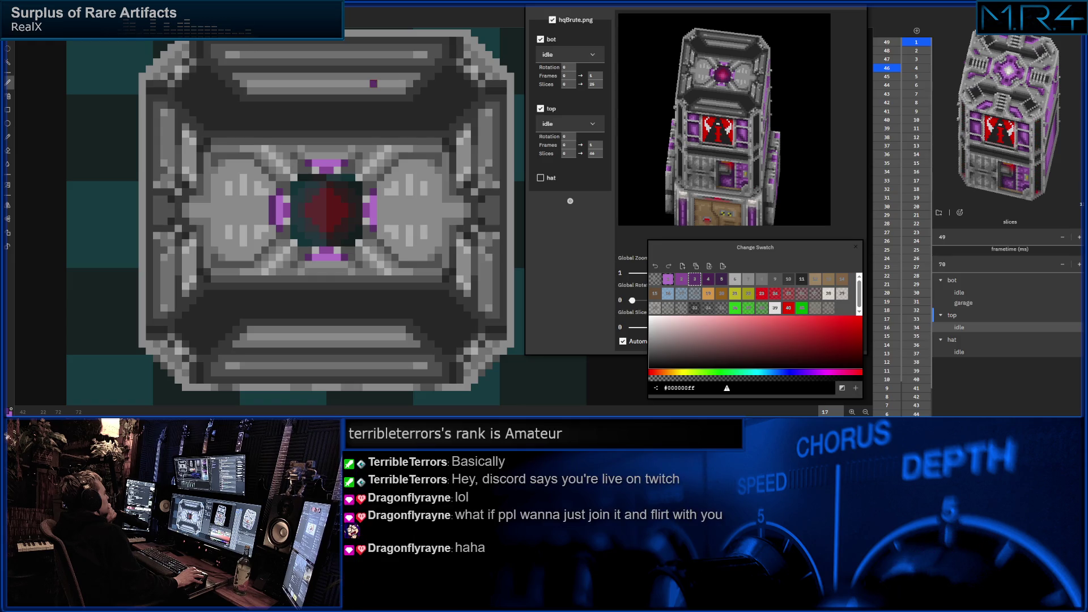
pyautogui.scroll(1, 371, 82)
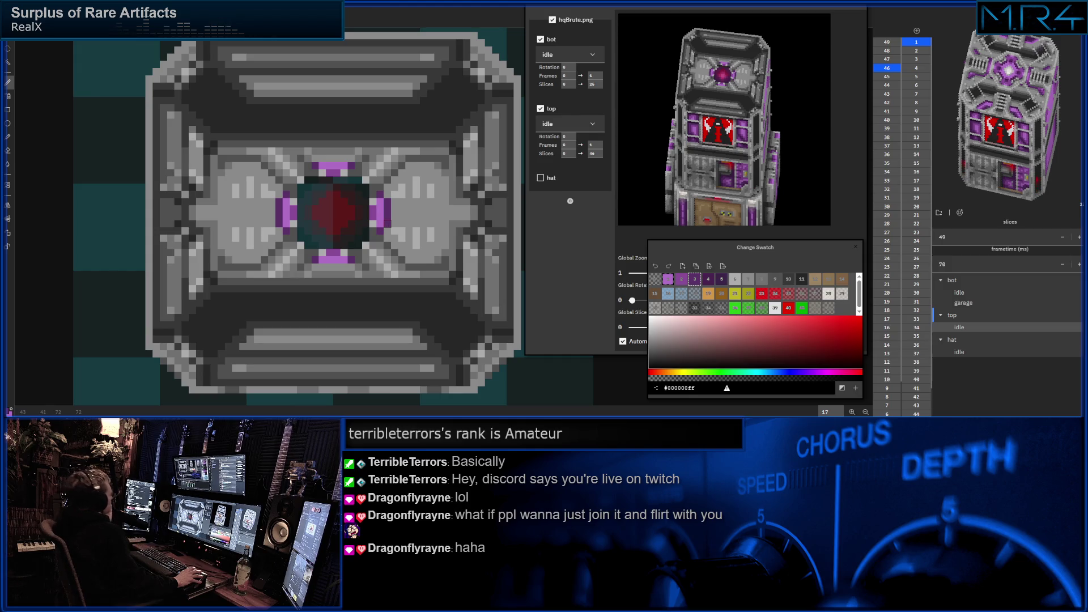
# - Lighten the dark pixels of the left and bottom purple blocks with light purple
pyautogui.click(323, 159)
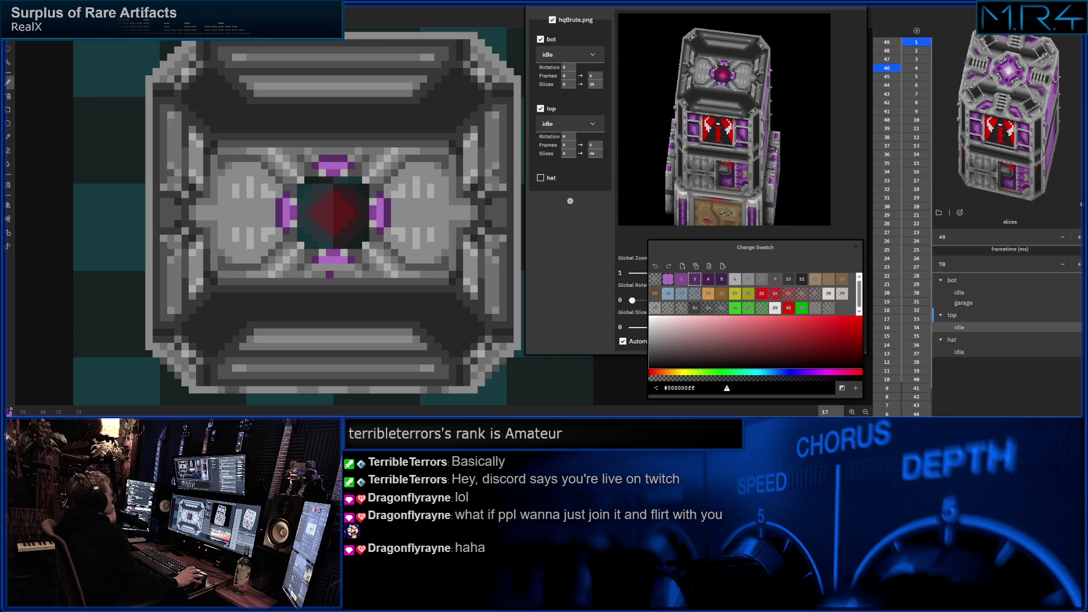
pyautogui.moveTo(323, 268); pyautogui.dragTo(338, 268)
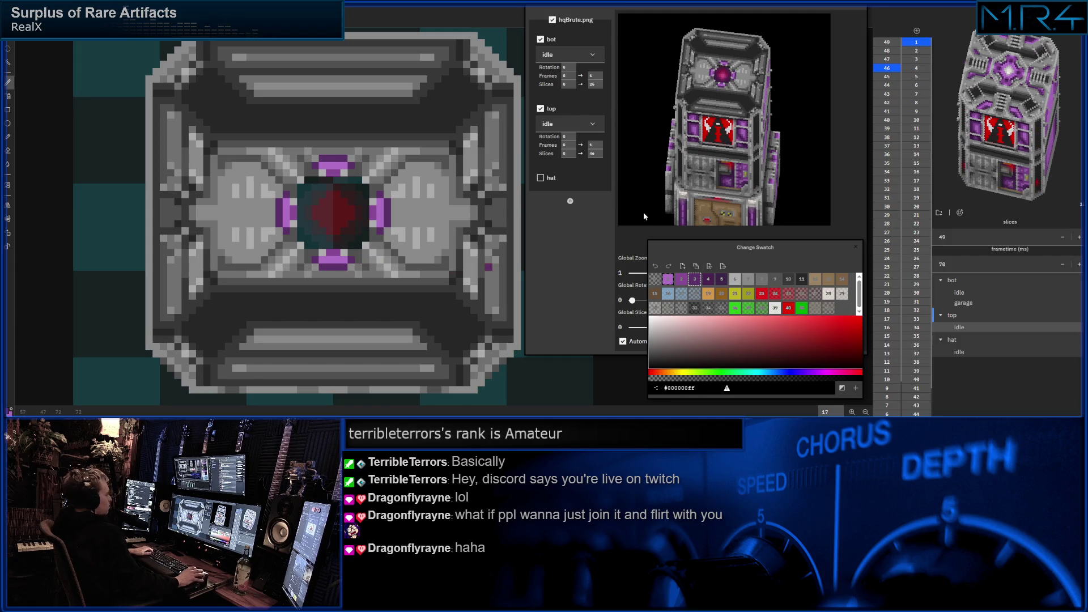
pyautogui.click(681, 279)
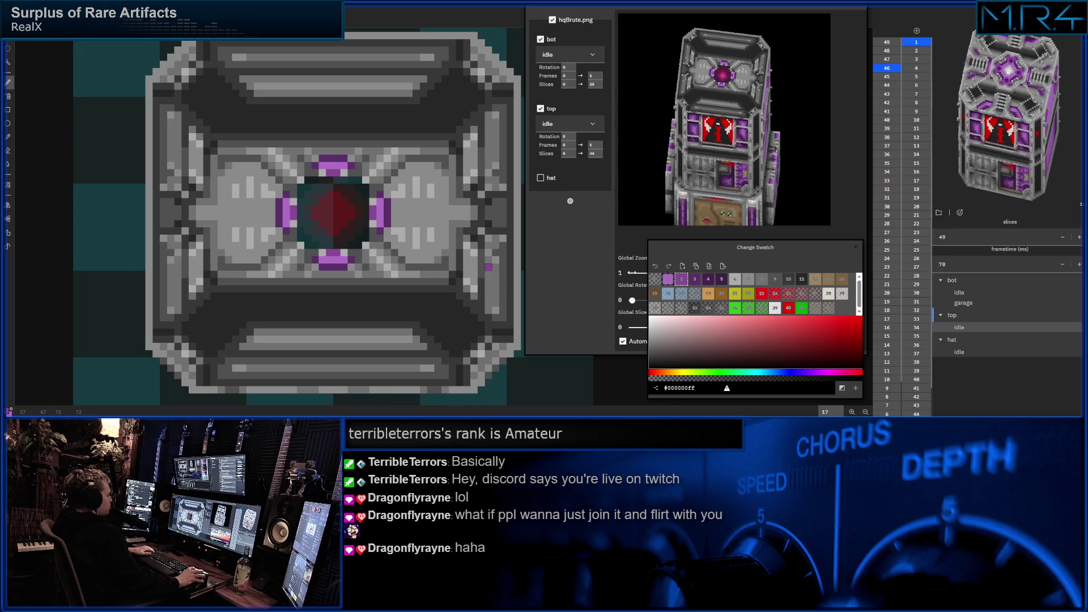
pyautogui.press('i')
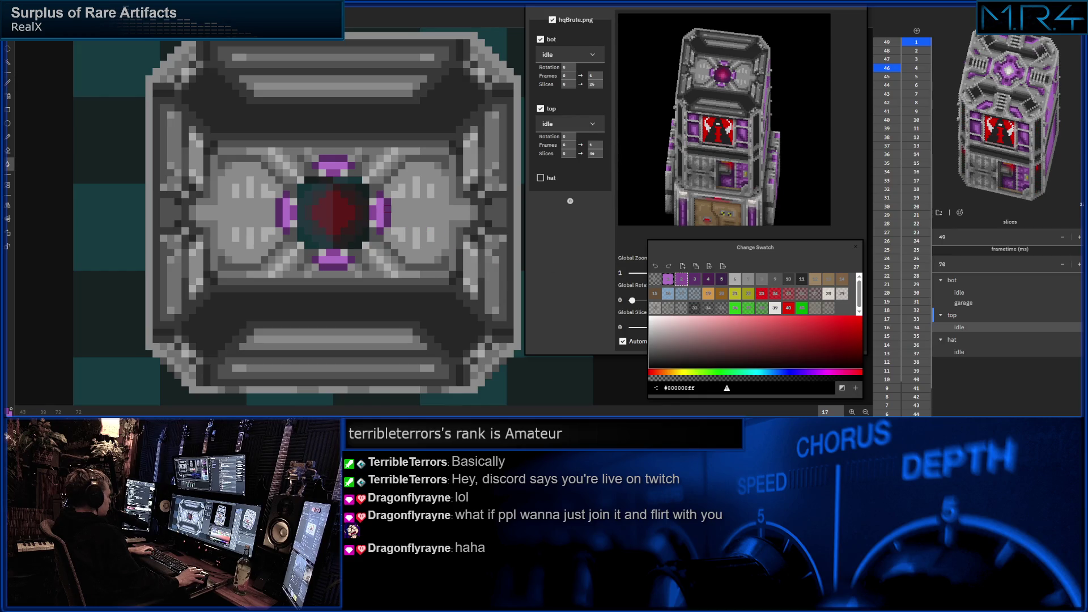
pyautogui.moveTo(280, 199); pyautogui.dragTo(280, 226)
pyautogui.moveTo(320, 268); pyautogui.dragTo(329, 268)
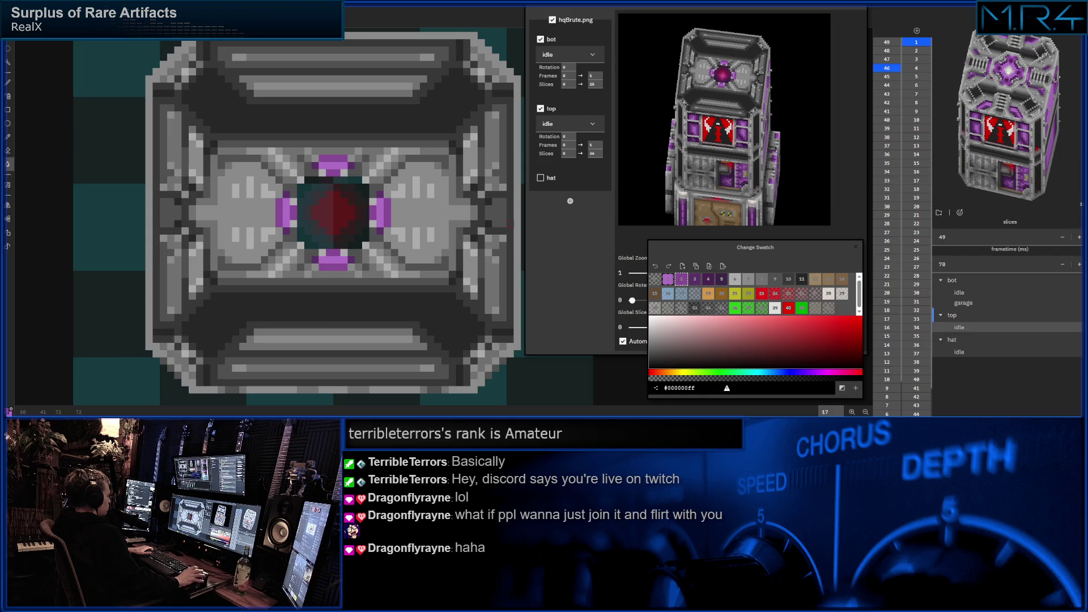
# - Sample grey shades from the sprite and return to the pencil
pyautogui.click(742, 279)
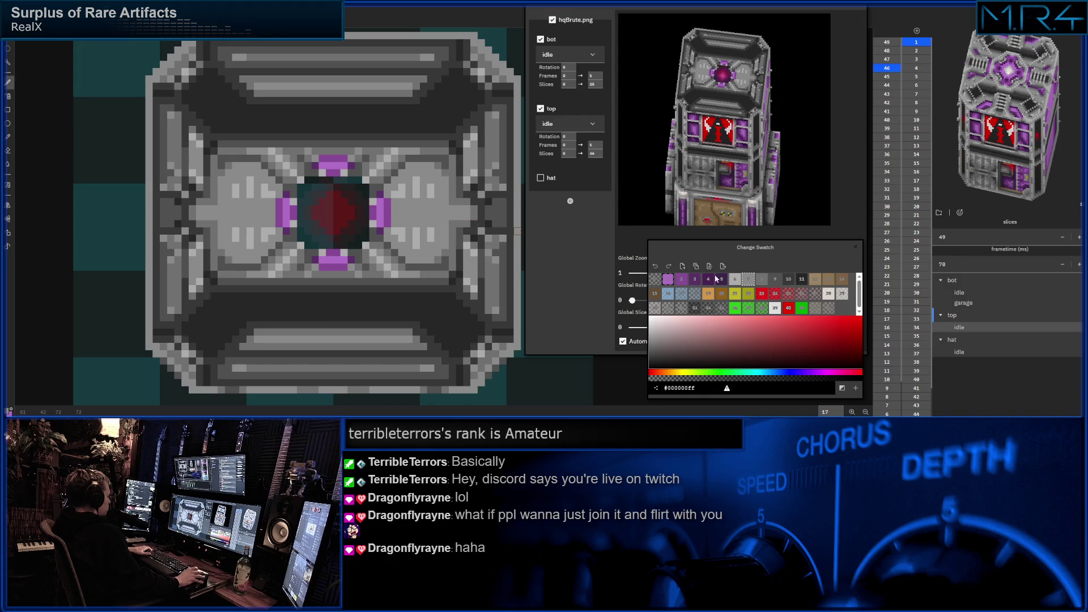
pyautogui.click(733, 279)
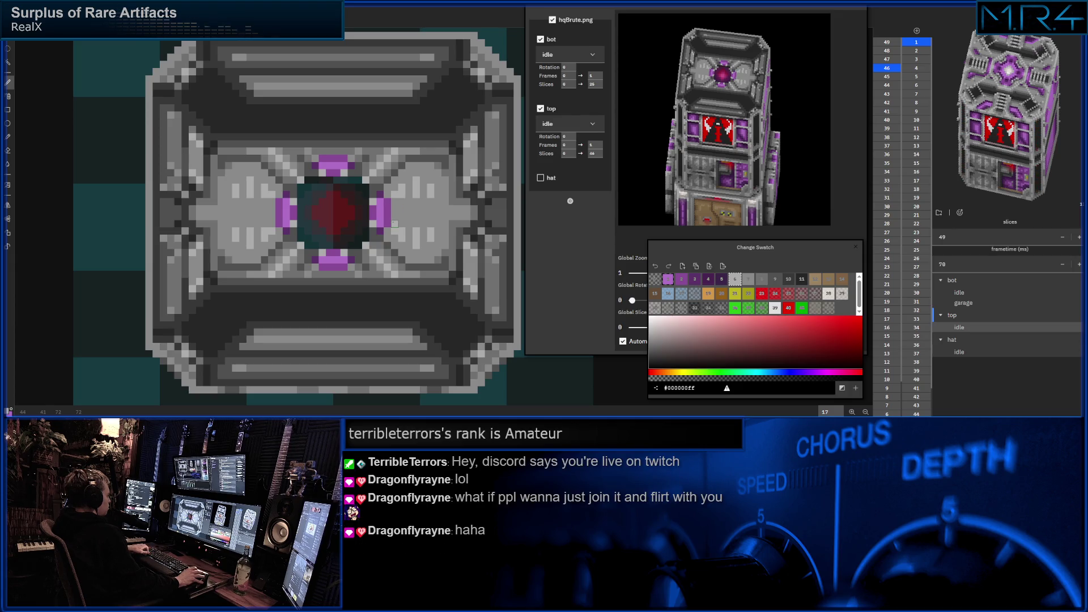
pyautogui.keyDown('alt'); pyautogui.click(409, 209); pyautogui.keyUp('alt')
pyautogui.press('b')
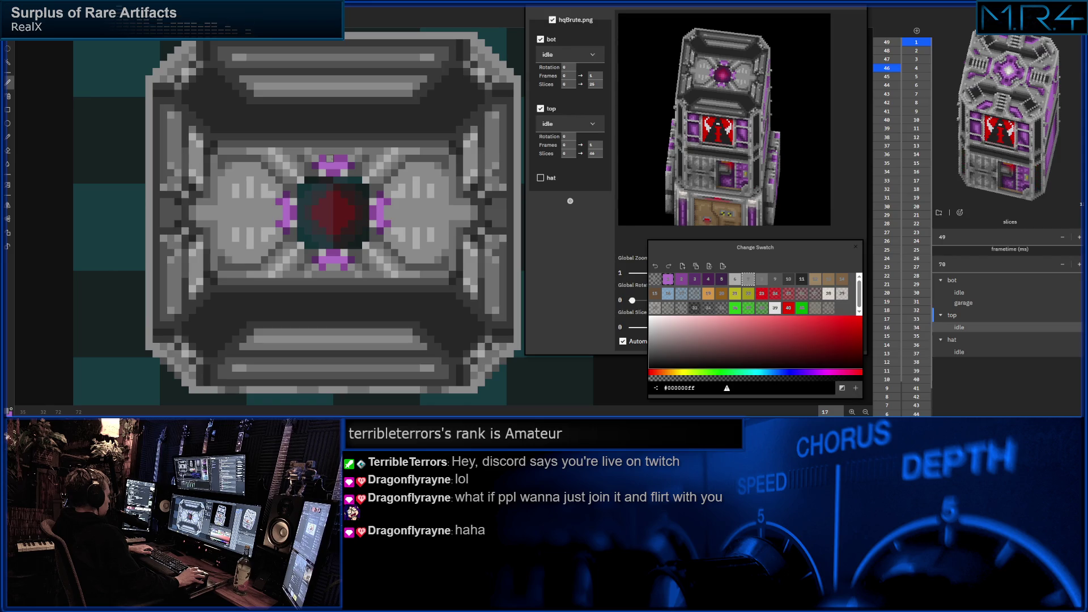
pyautogui.scroll(-2, 336, 170)
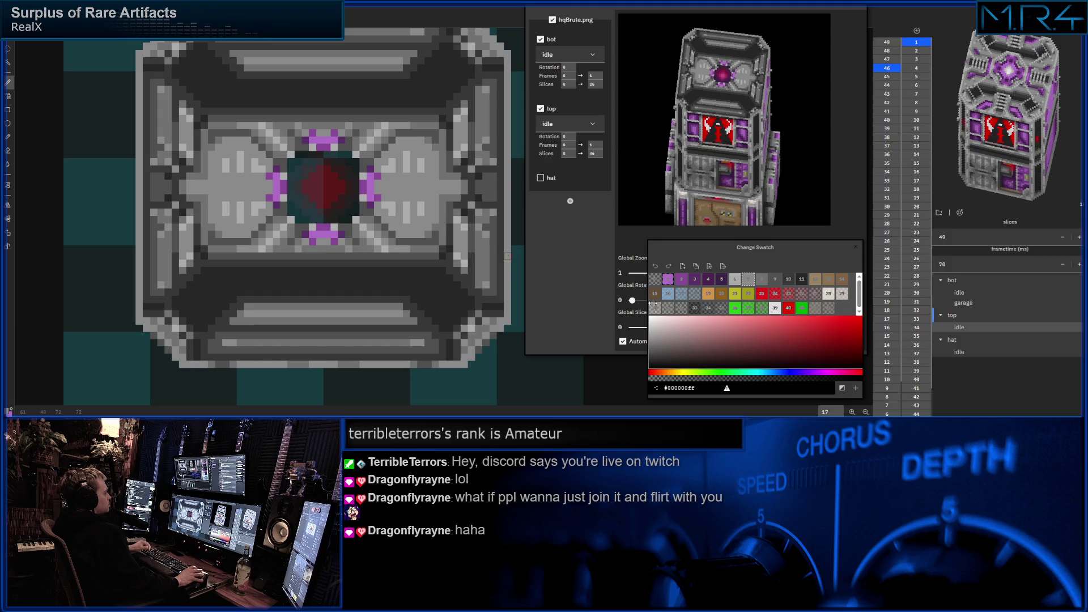
# - Dot three tan panel lights along the slice's lower grey bar
pyautogui.click(823, 281)
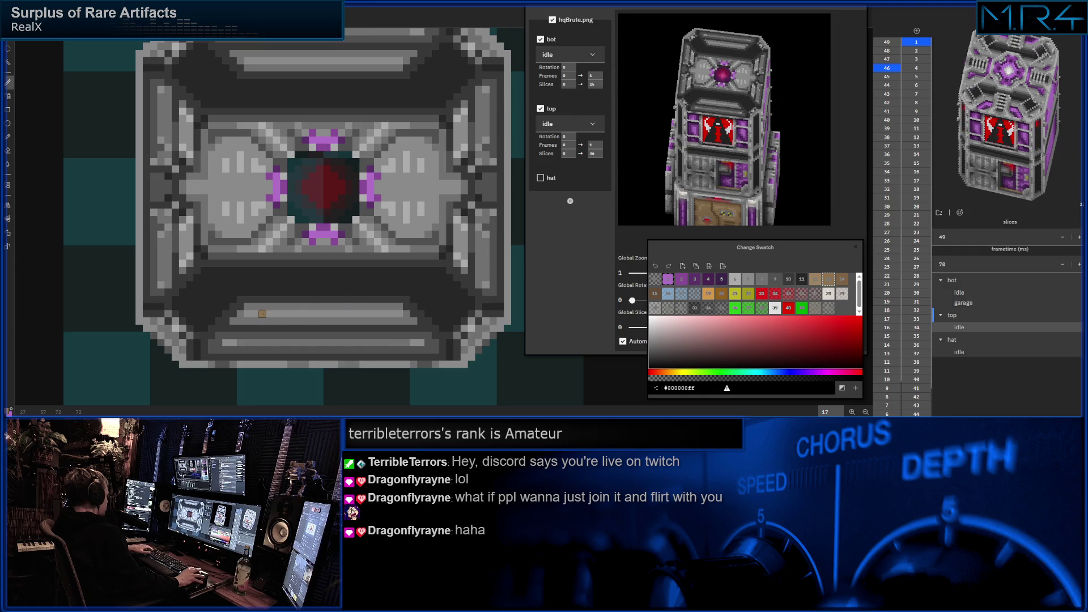
pyautogui.click(269, 314)
pyautogui.click(378, 314)
pyautogui.click(305, 314)
pyautogui.scroll(1, 340, 313)
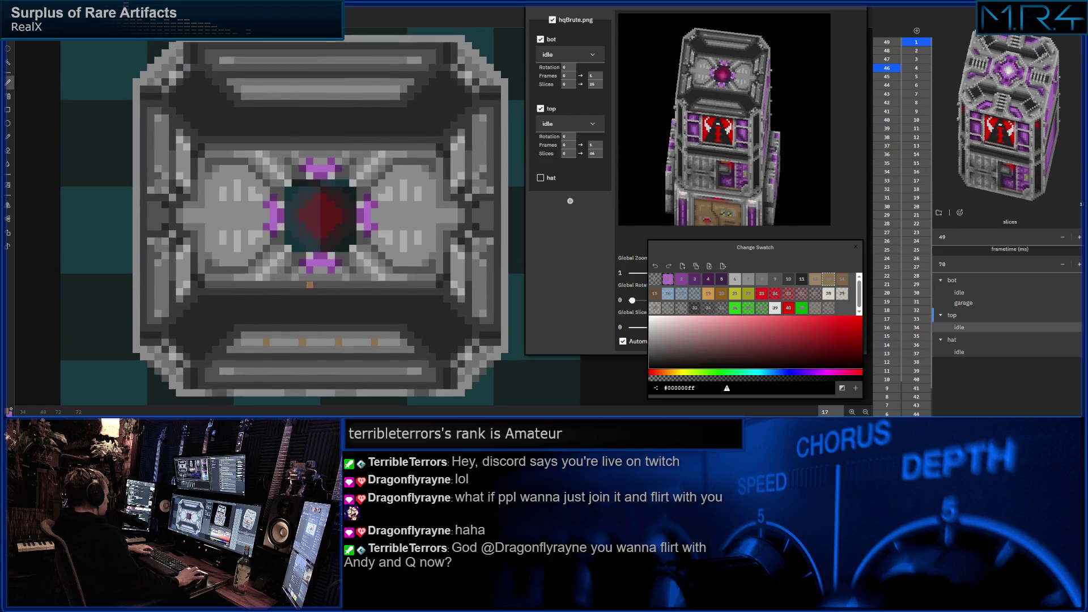
pyautogui.scroll(1, 324, 306)
pyautogui.scroll(1, 307, 300)
pyautogui.scroll(-1, 322, 217)
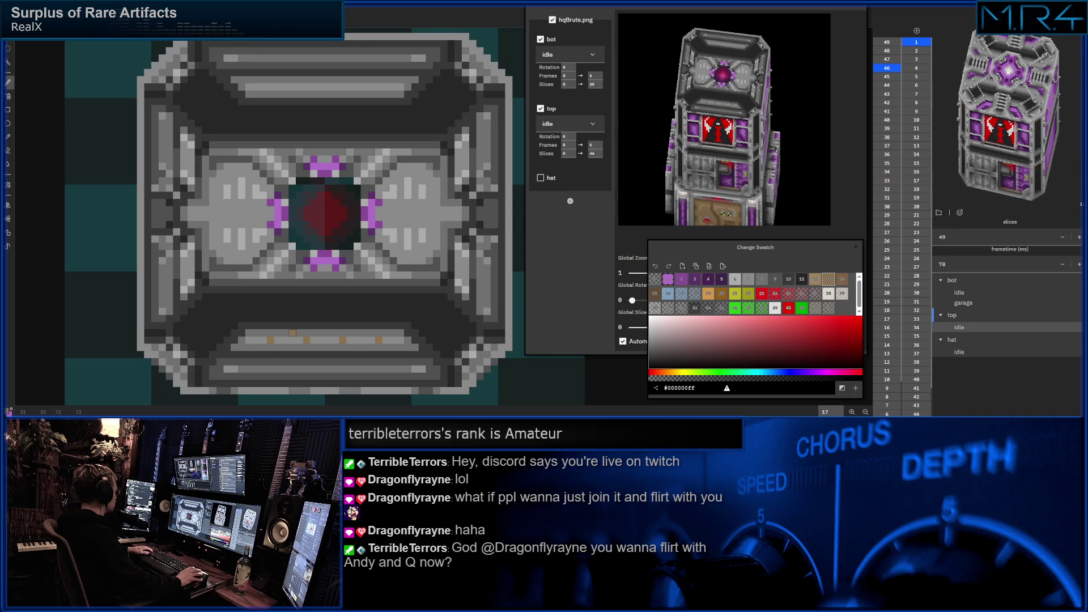
pyautogui.scroll(-1, 321, 318)
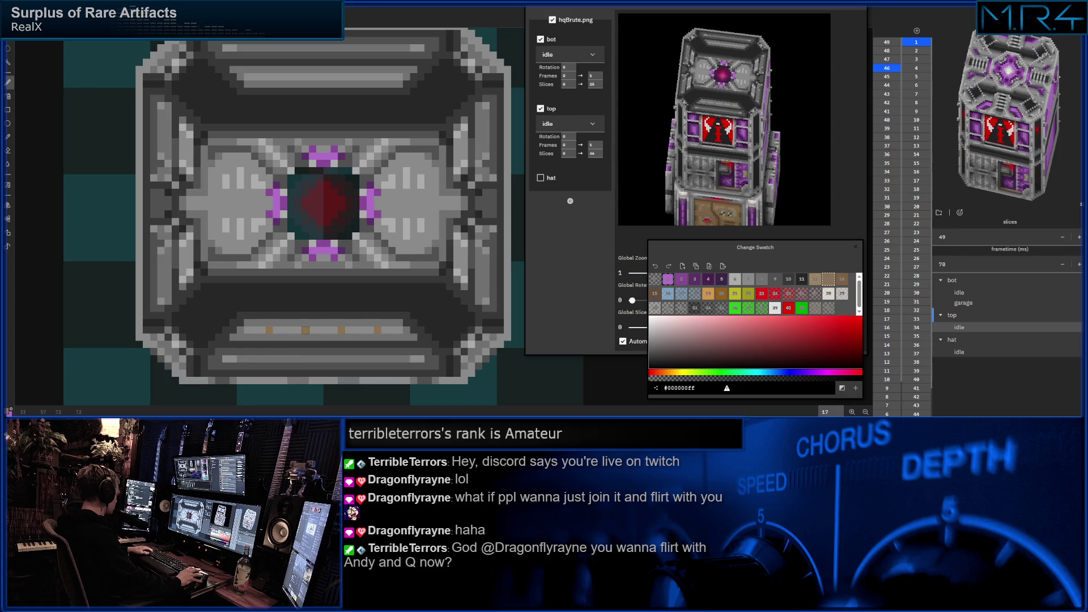
pyautogui.scroll(1, 341, 255)
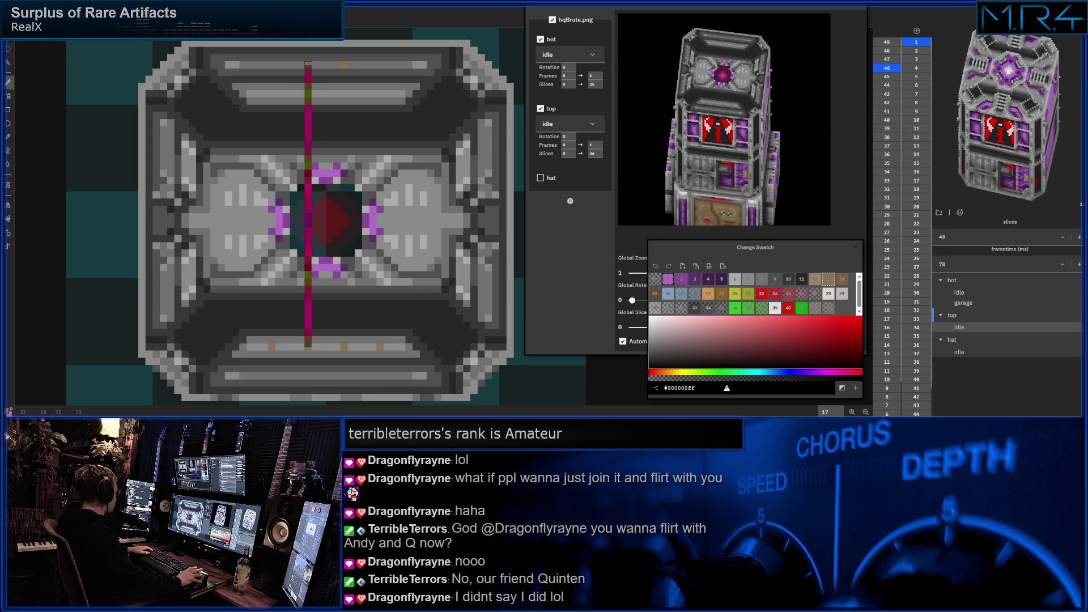
# - Cancel the stray vertical straight-line previews across the slice with Escape
pyautogui.press('Escape')
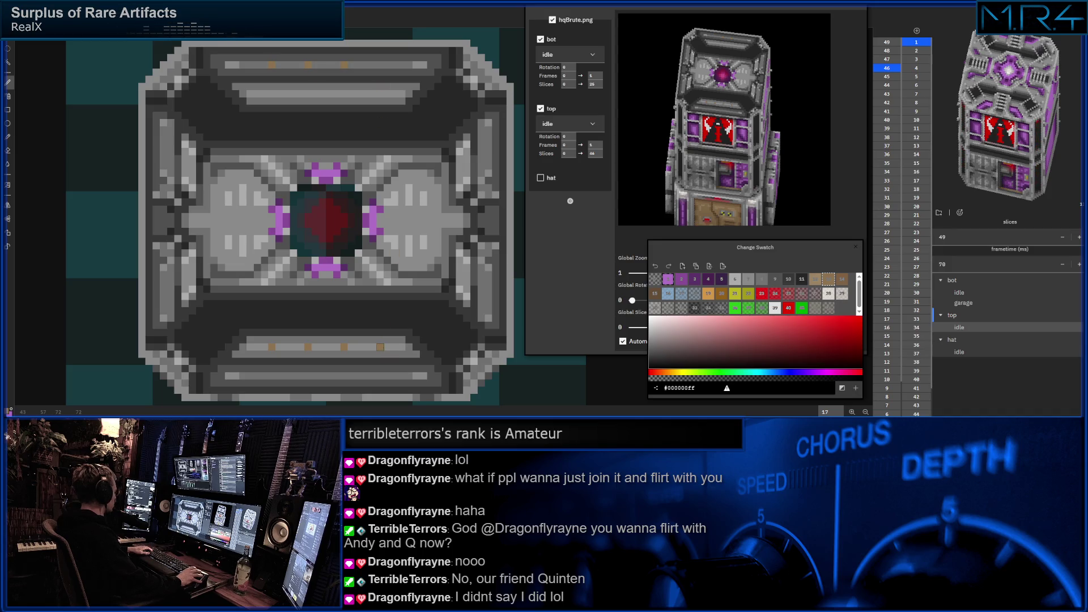
pyautogui.moveTo(379, 340); pyautogui.dragTo(379, 64)
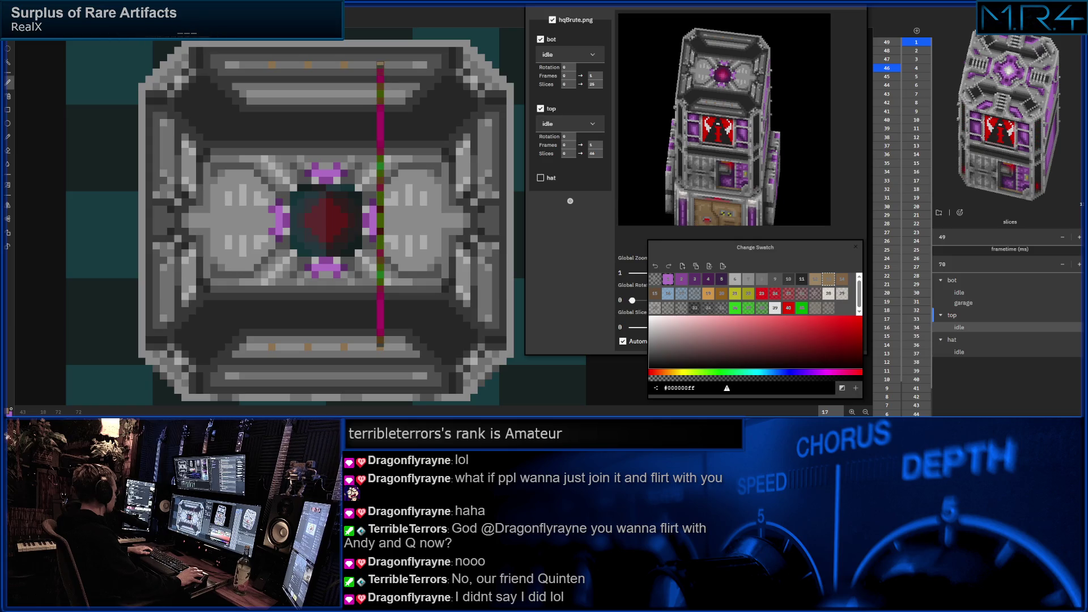
pyautogui.press('Escape')
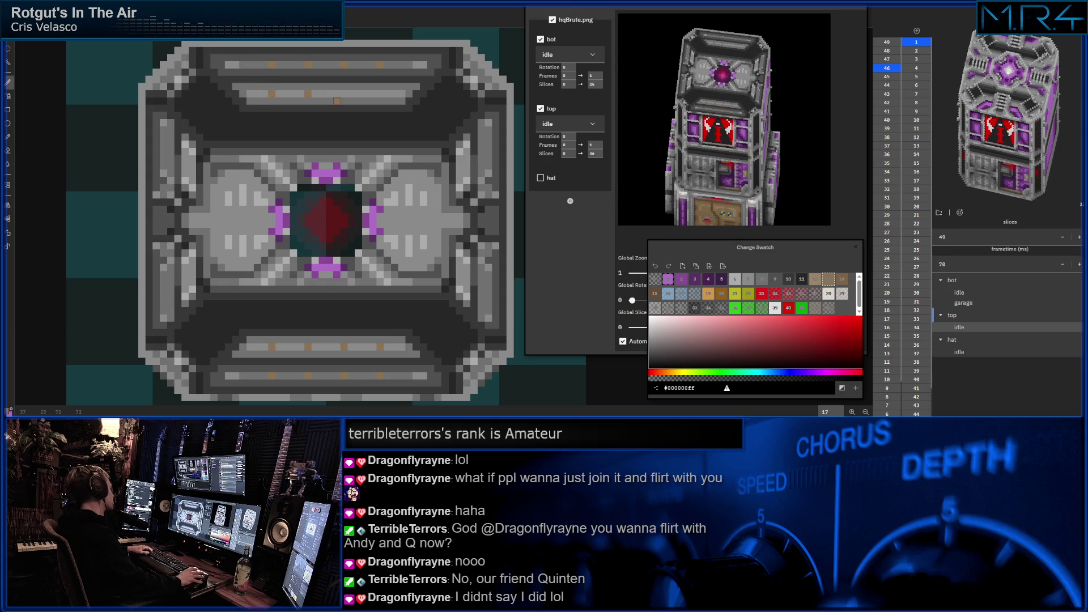
# - Dot a row of orange lights across the lower bar and its second row
pyautogui.click(380, 94)
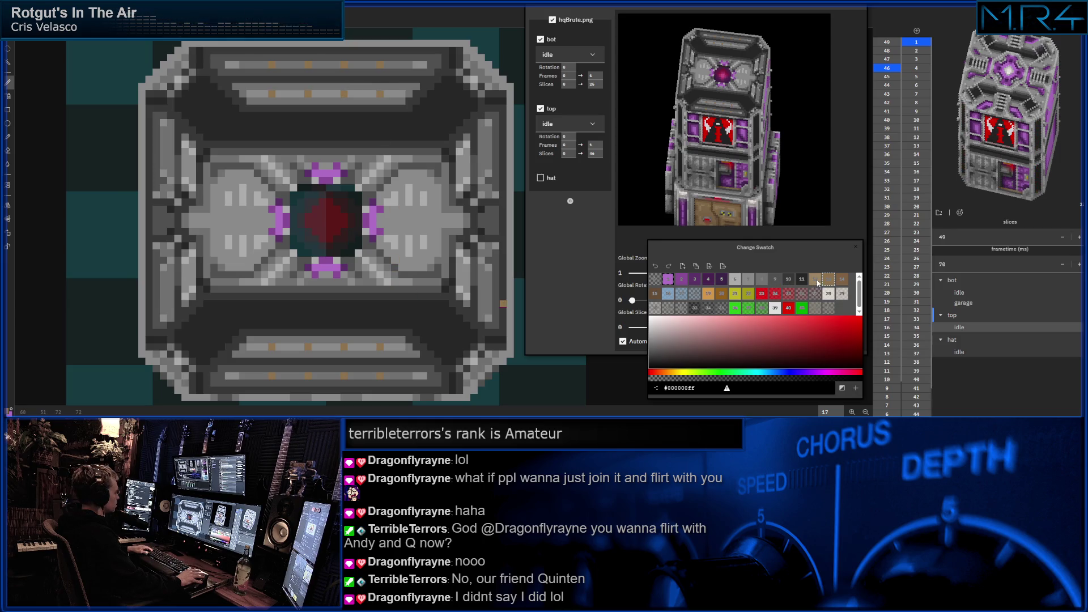
pyautogui.click(844, 281)
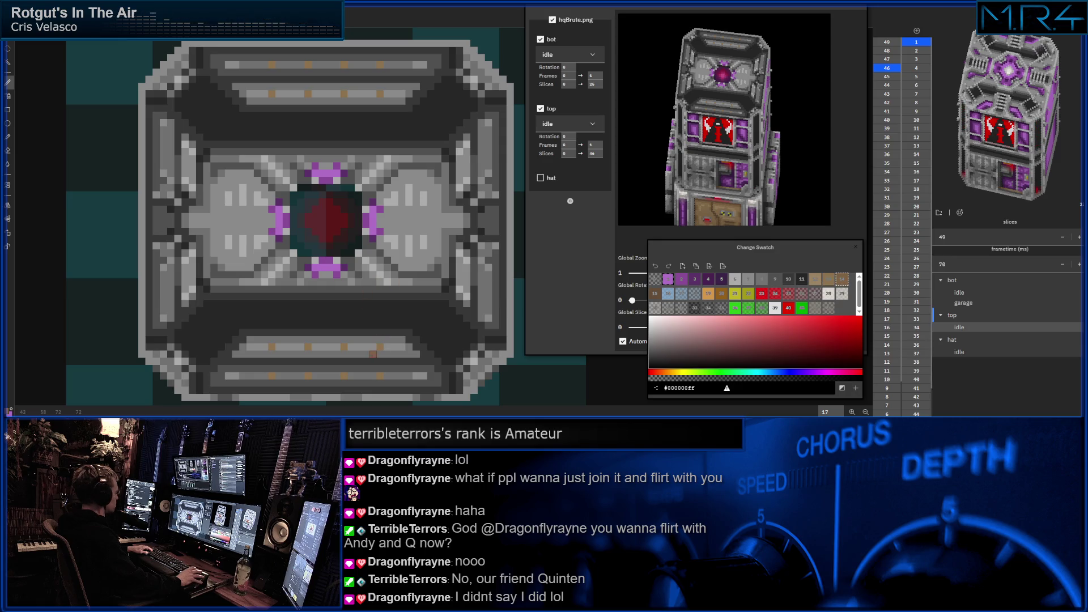
pyautogui.click(381, 348)
pyautogui.click(348, 347)
pyautogui.click(308, 347)
pyautogui.click(264, 347)
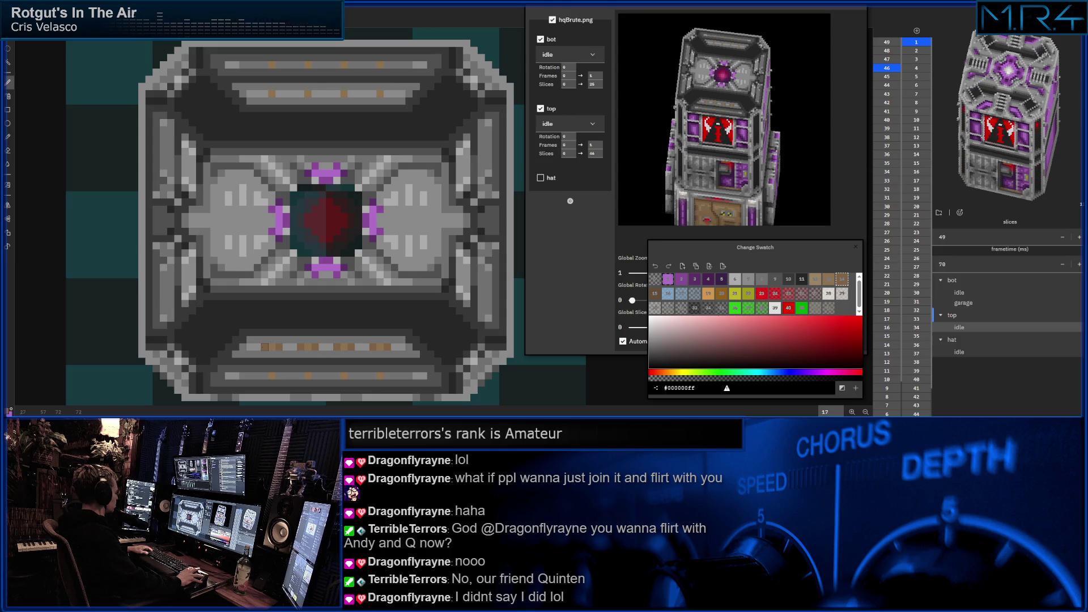
pyautogui.click(271, 375)
pyautogui.hotkey('ctrl', 'z')
pyautogui.click(334, 376)
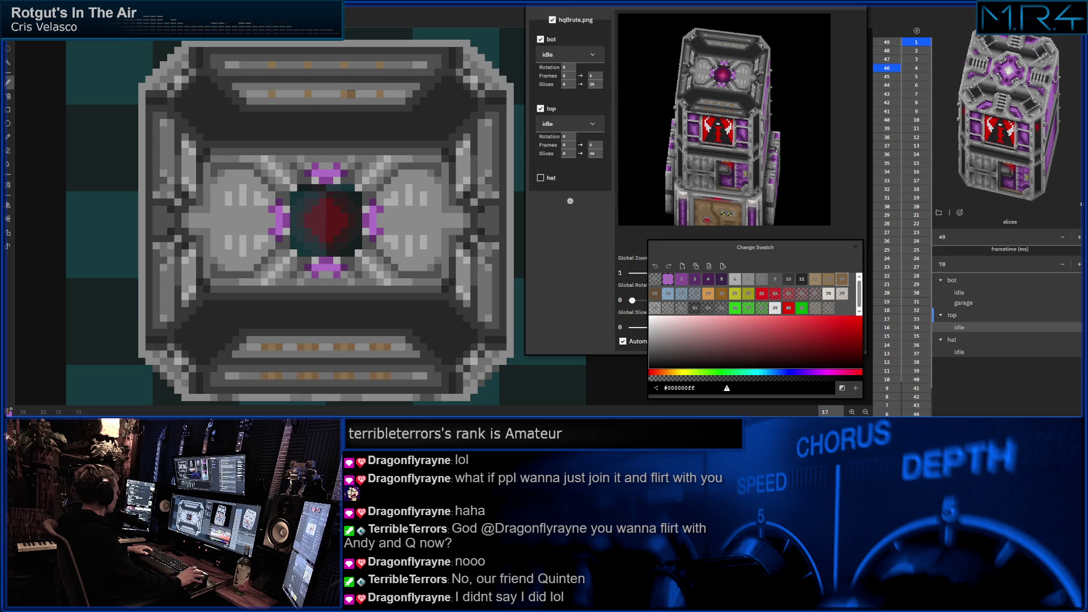
# - Paint dashed orange light segments along the upper bar and pick another shade
pyautogui.moveTo(337, 95)
pyautogui.mouseDown()
pyautogui.moveTo(352, 95)
pyautogui.moveTo(299, 95)
pyautogui.mouseUp()
pyautogui.click(271, 95)
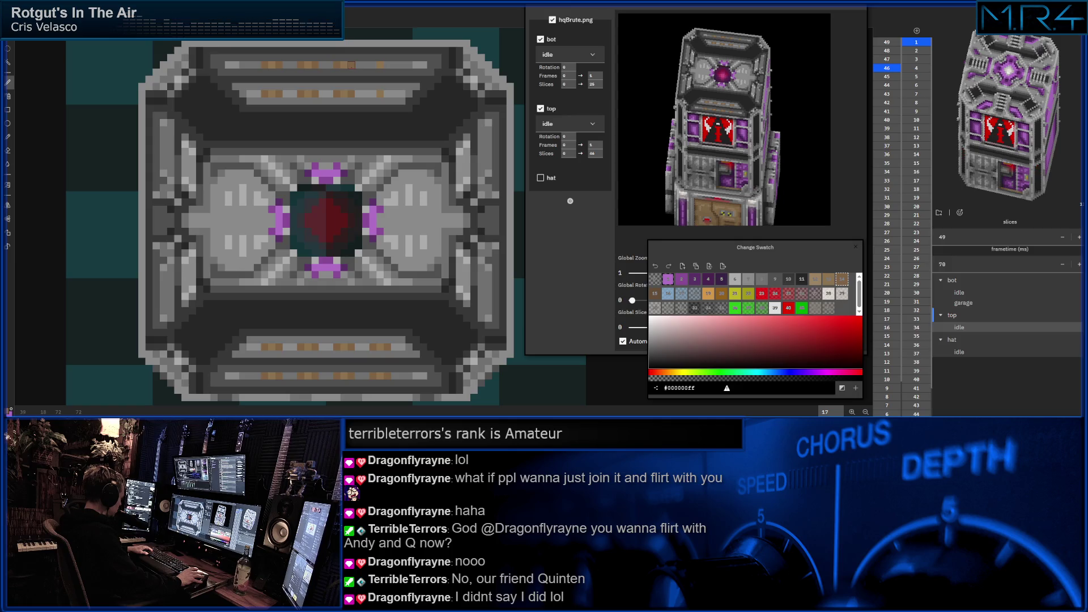
pyautogui.moveTo(372, 66); pyautogui.dragTo(385, 65)
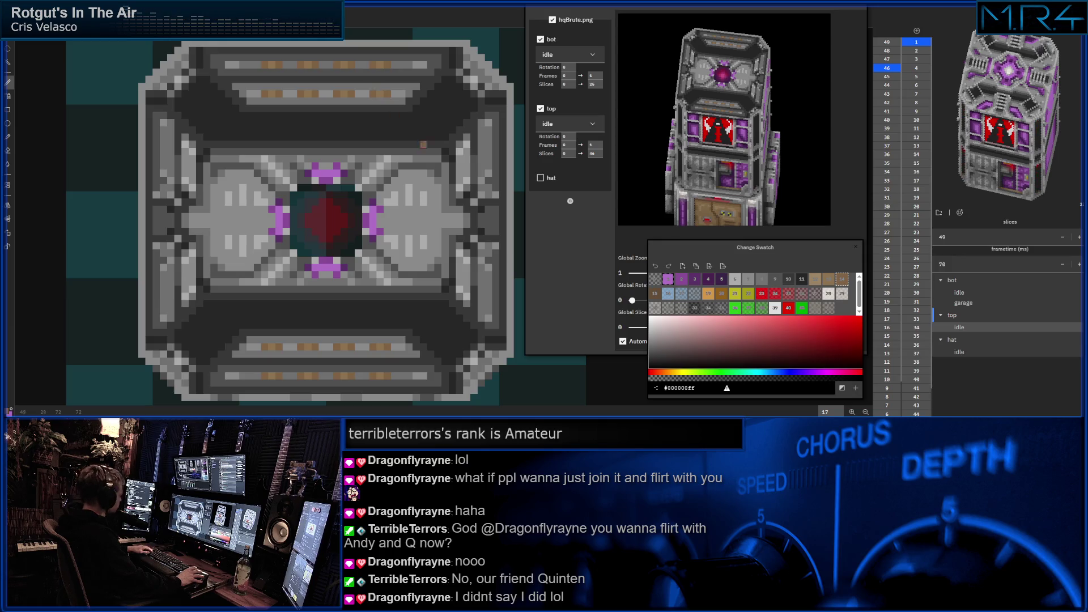
pyautogui.click(656, 294)
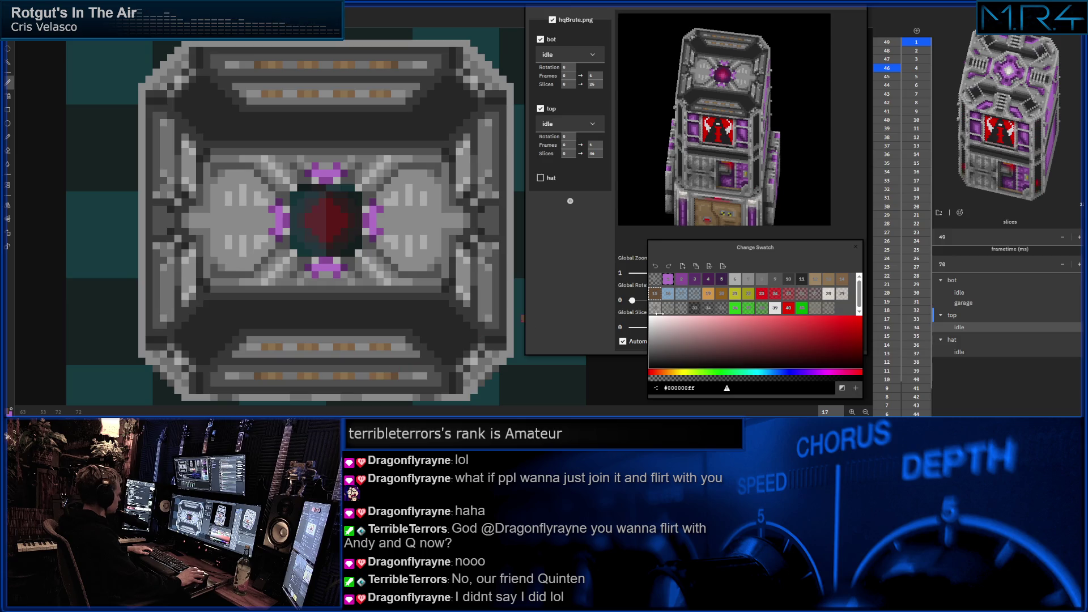
pyautogui.click(814, 281)
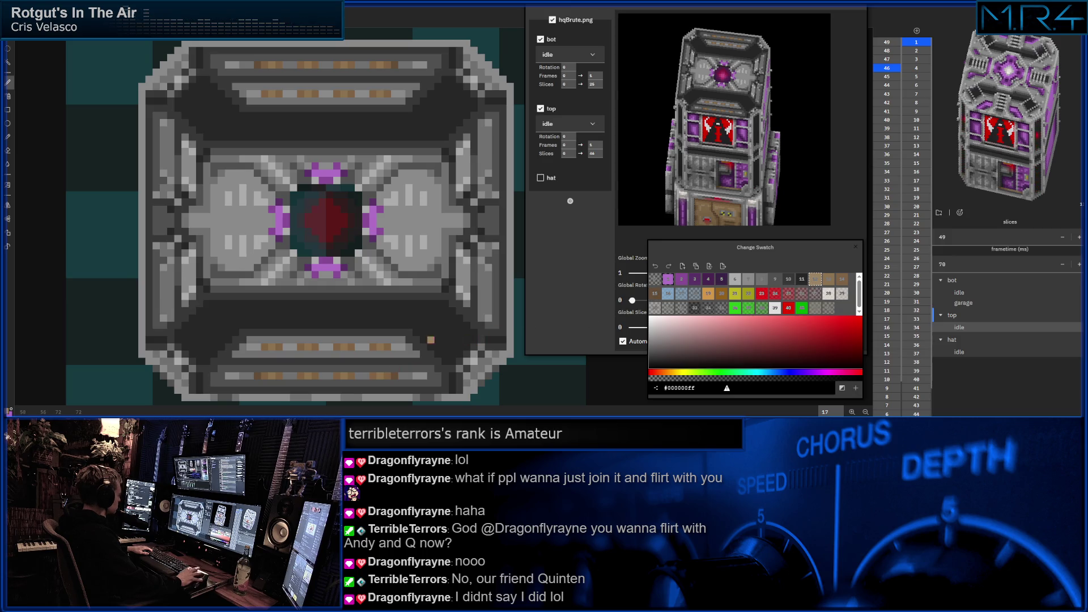